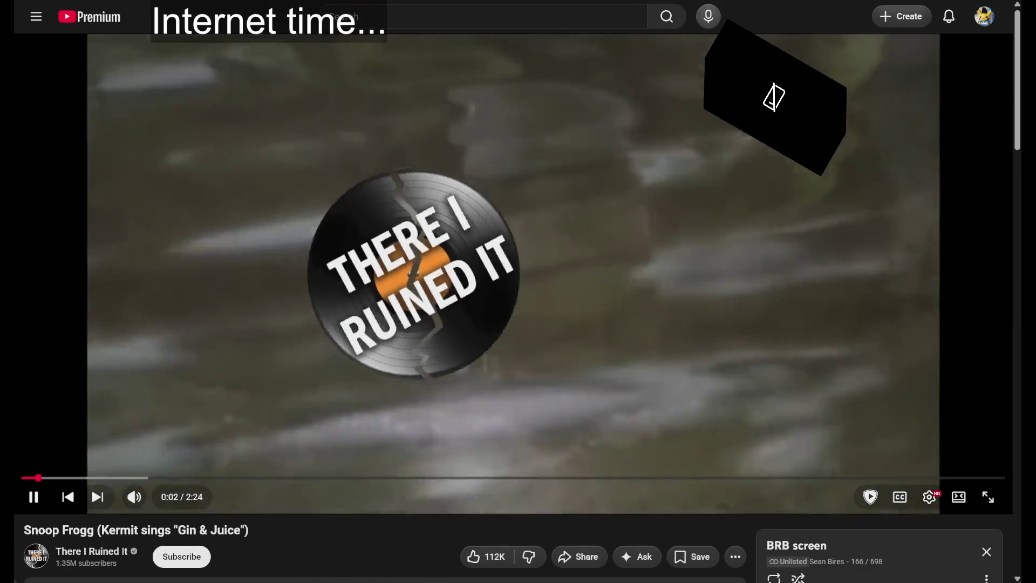
# - Pause the Snoop Frogg 'Gin & Juice' video in the YouTube player
pyautogui.click(490, 356)
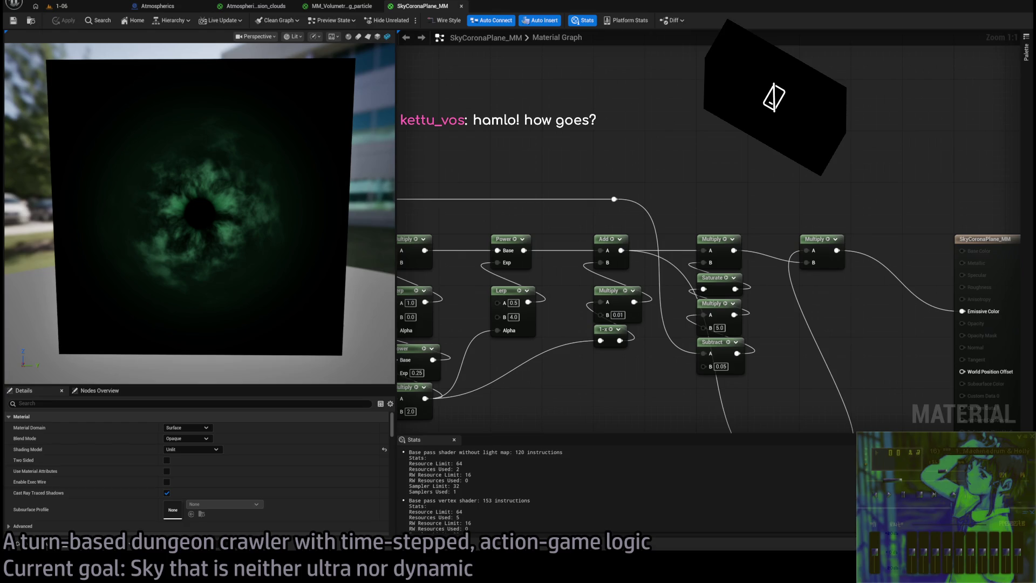
# - Switch to the 1-06 level, look around the viewport, and start Play In Editor with Alt+P
pyautogui.click(60, 6)
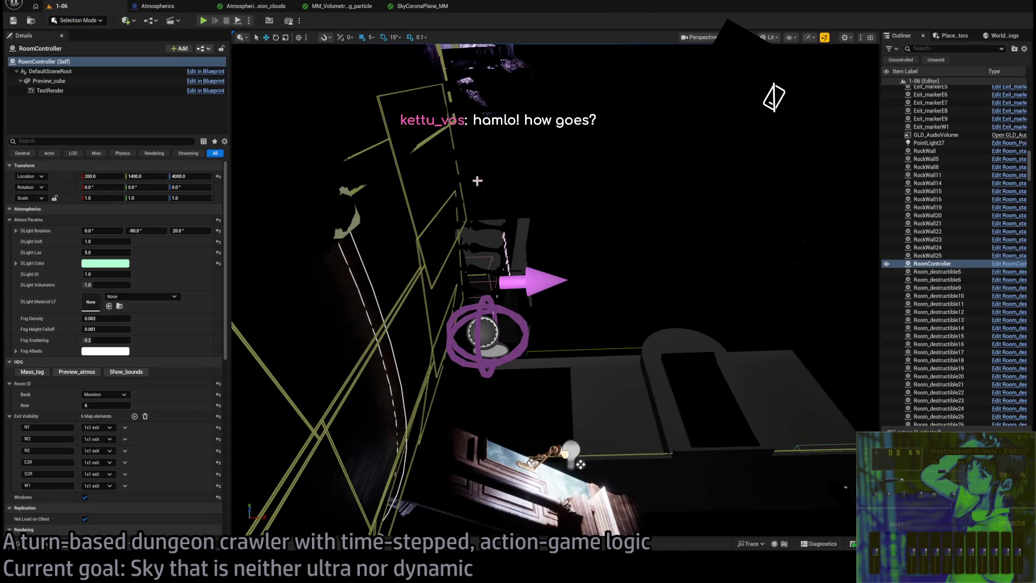
pyautogui.moveTo(477, 180)
pyautogui.mouseDown()
pyautogui.moveTo(469, 237)
pyautogui.moveTo(485, 253)
pyautogui.moveTo(477, 262)
pyautogui.mouseUp()
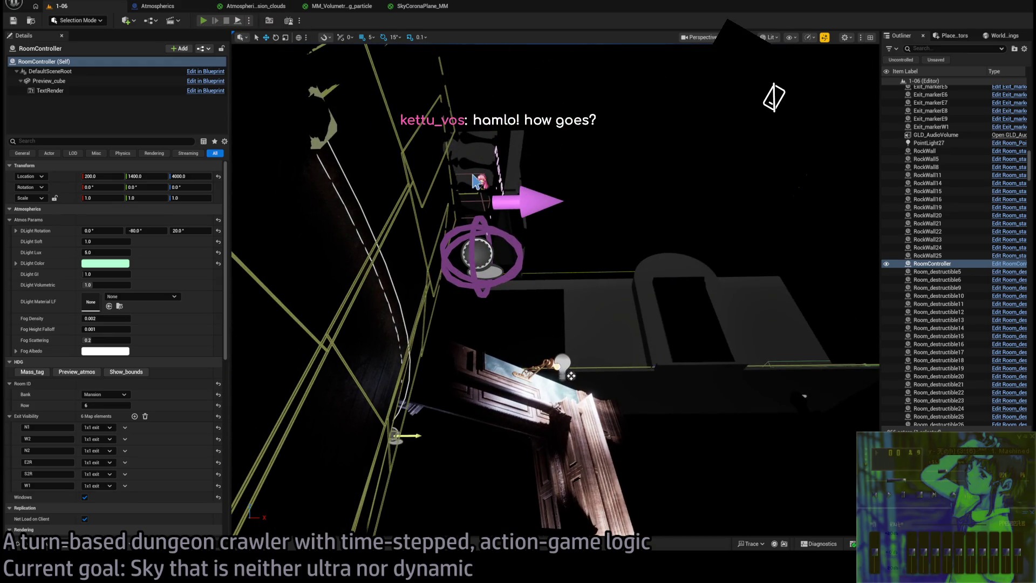
pyautogui.hotkey('alt', 'p')
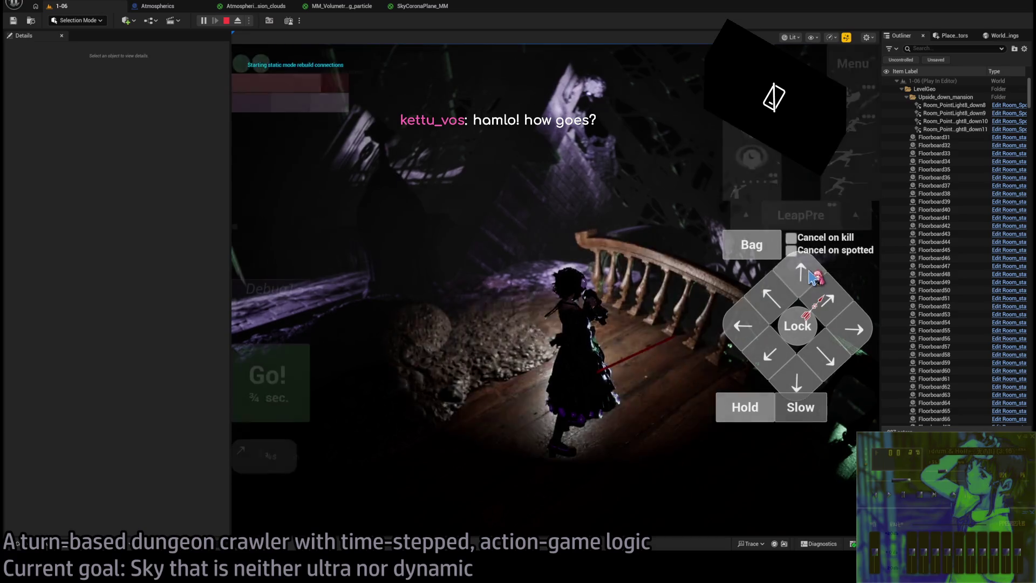
# - Play several queued-move turns, guiding the character through the mansion to the lamp-lit table
pyautogui.click(810, 274)
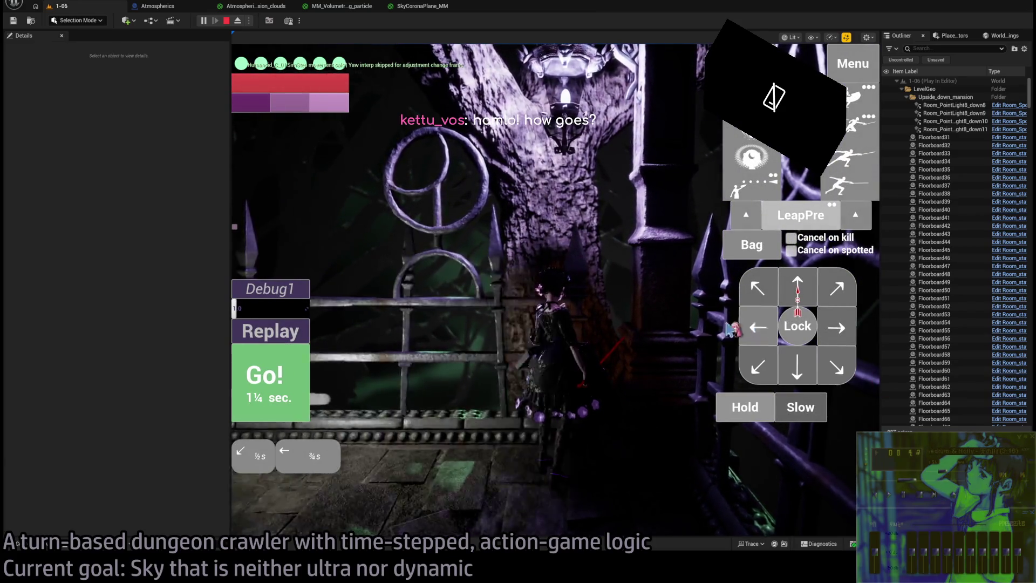
pyautogui.click(277, 382)
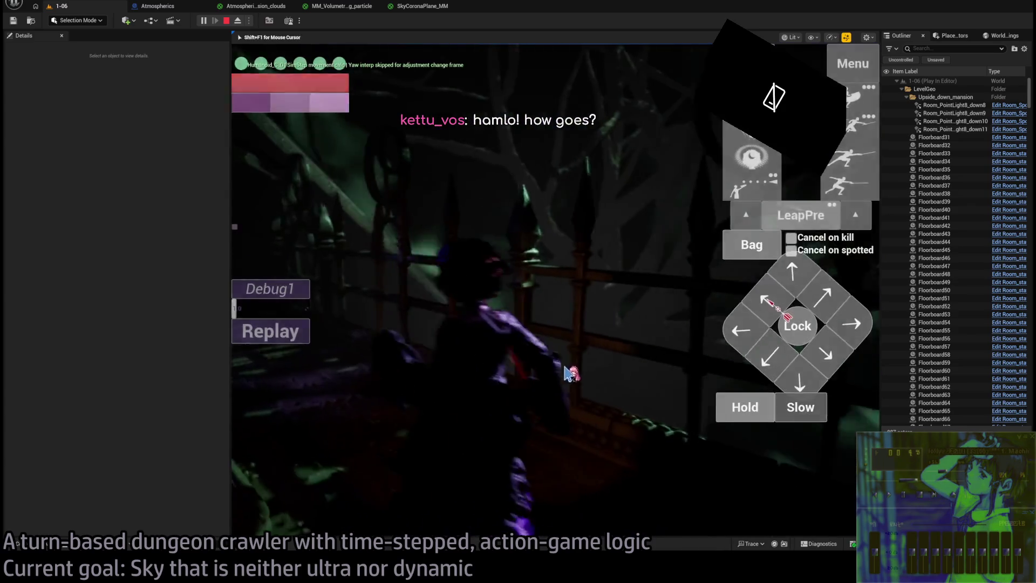
pyautogui.click(637, 289)
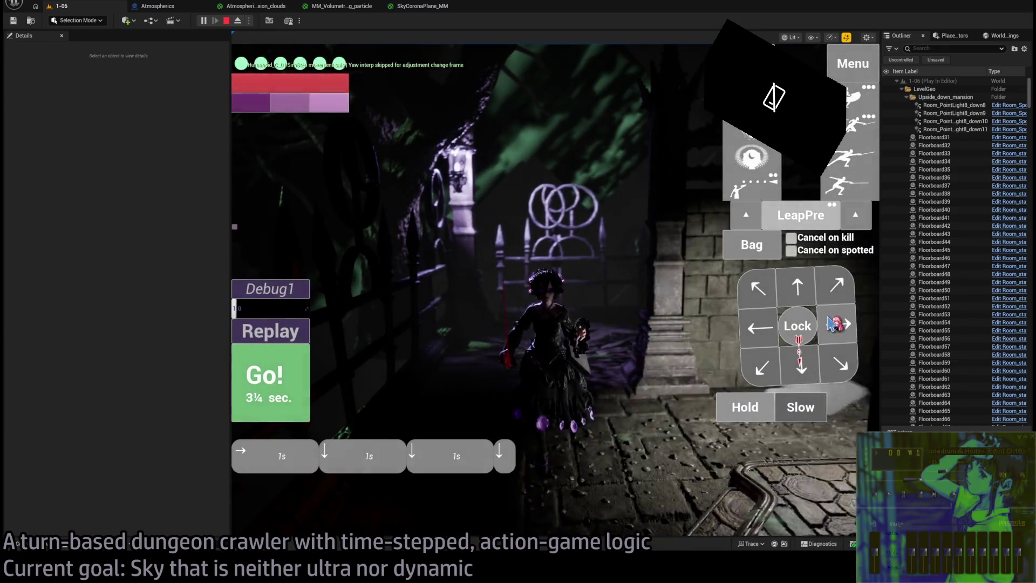
pyautogui.click(289, 395)
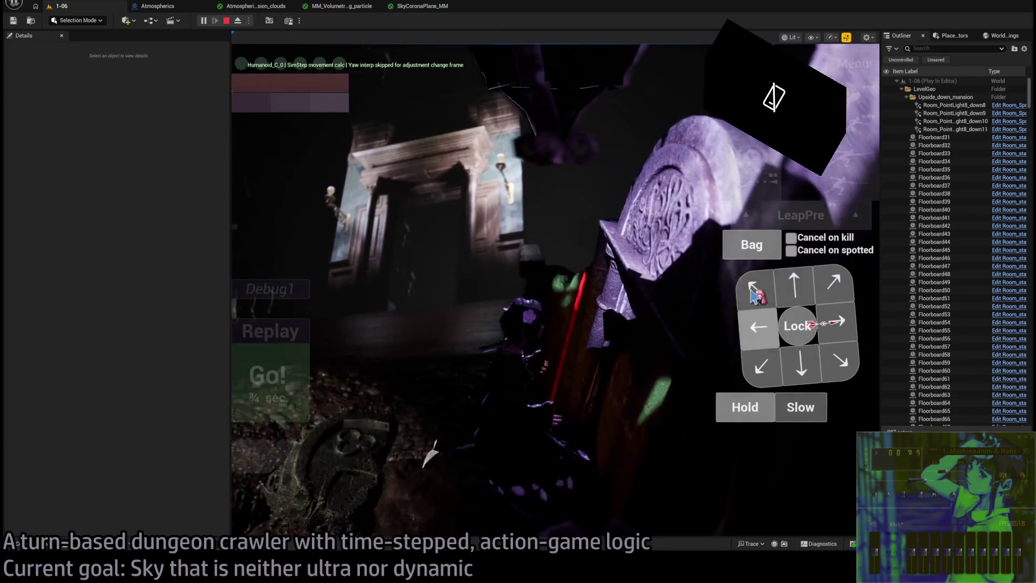
pyautogui.click(808, 287)
pyautogui.click(291, 389)
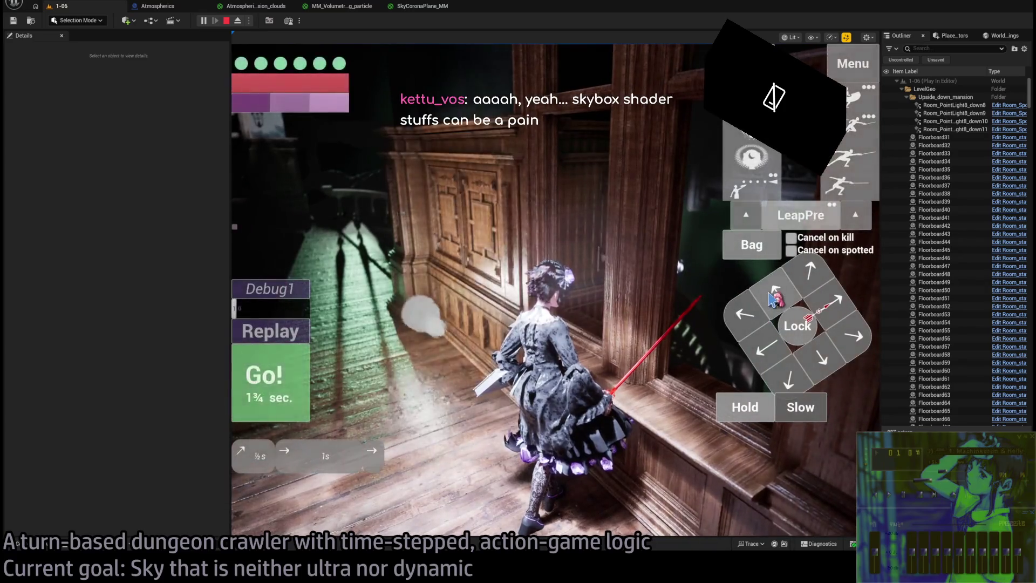
pyautogui.click(249, 373)
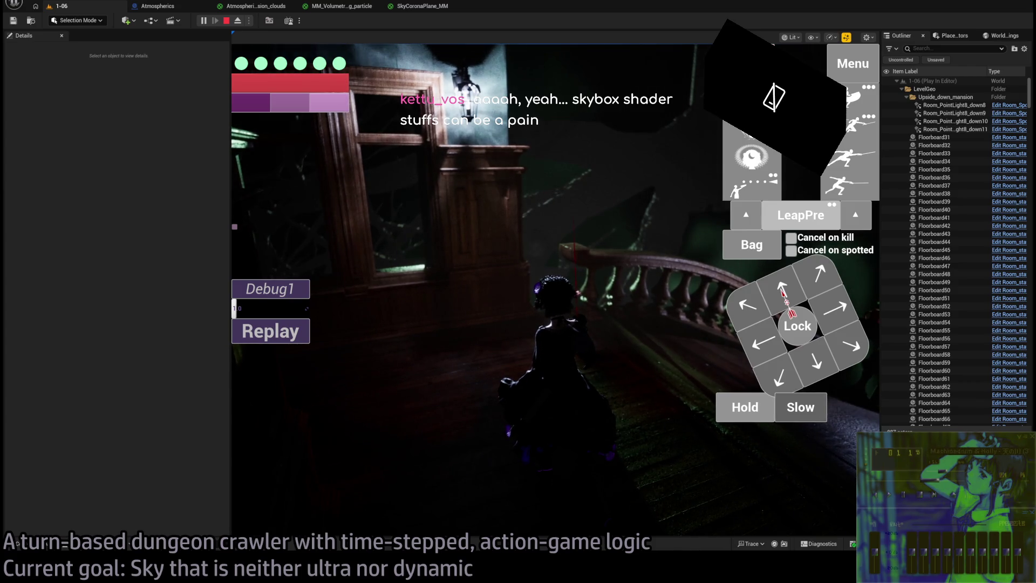
pyautogui.click(507, 351)
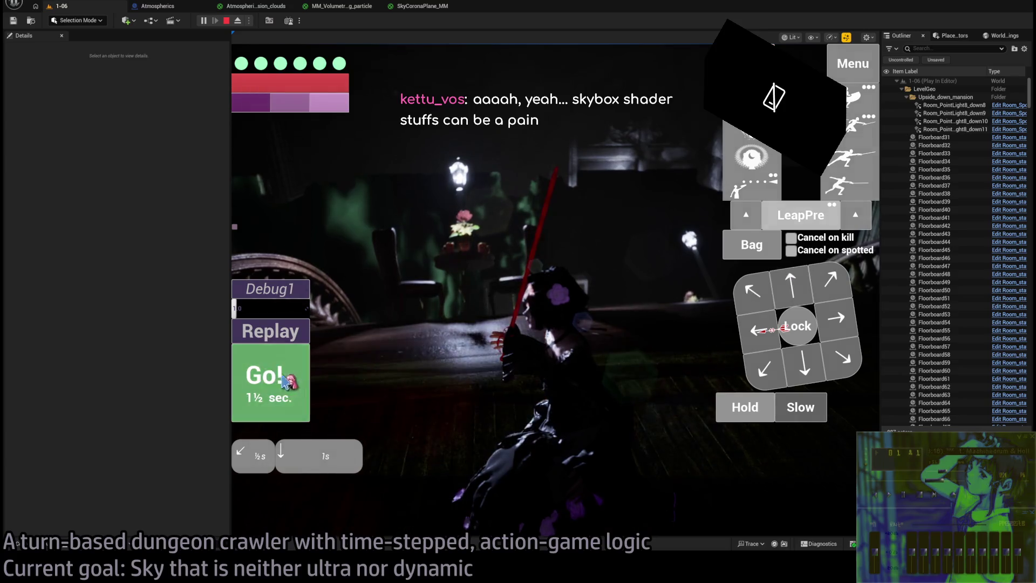
pyautogui.click(286, 380)
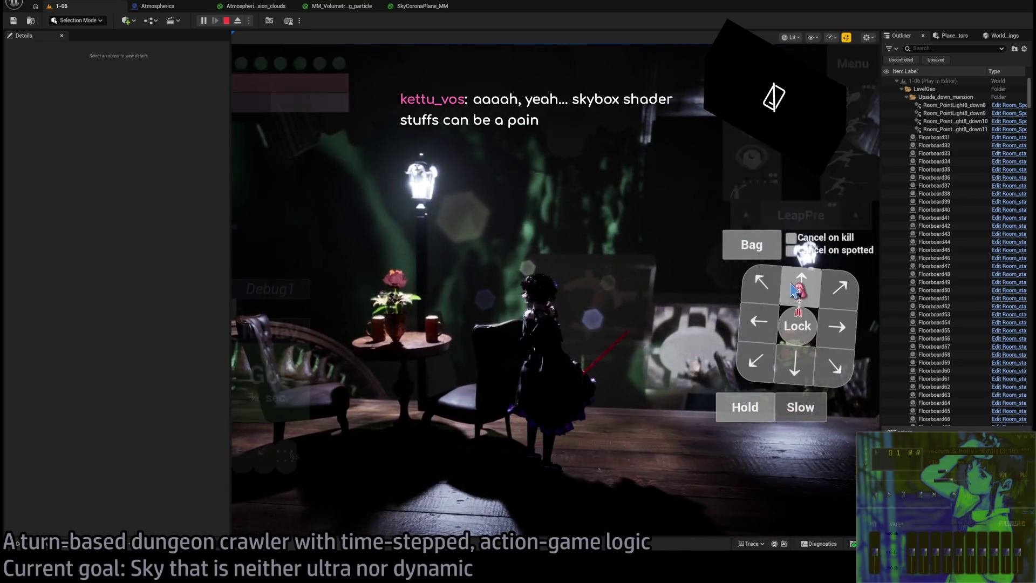
# - Play two more turns including a leftward move, then stop the session, returning to level 1-17
pyautogui.click(304, 383)
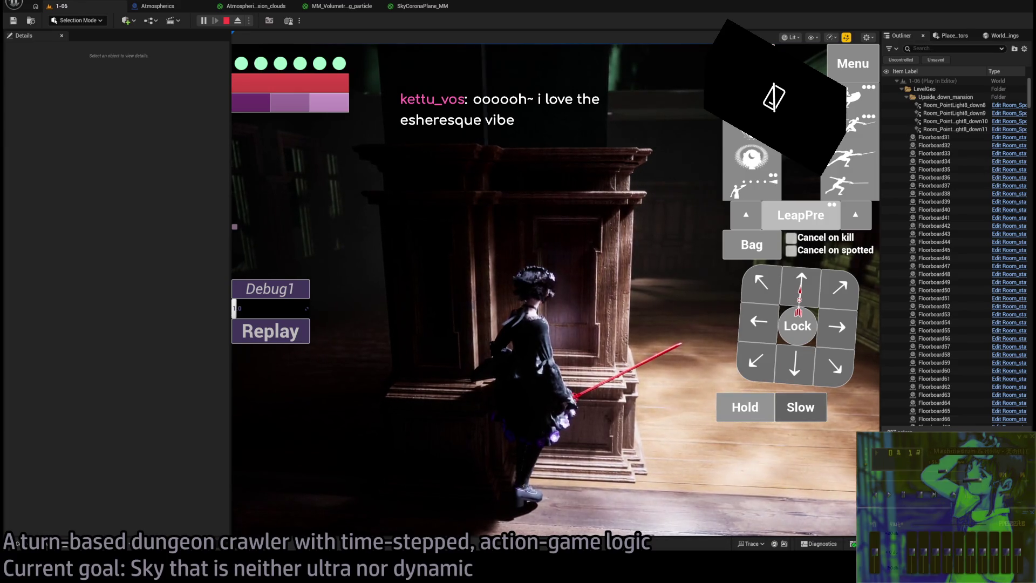
pyautogui.click(776, 282)
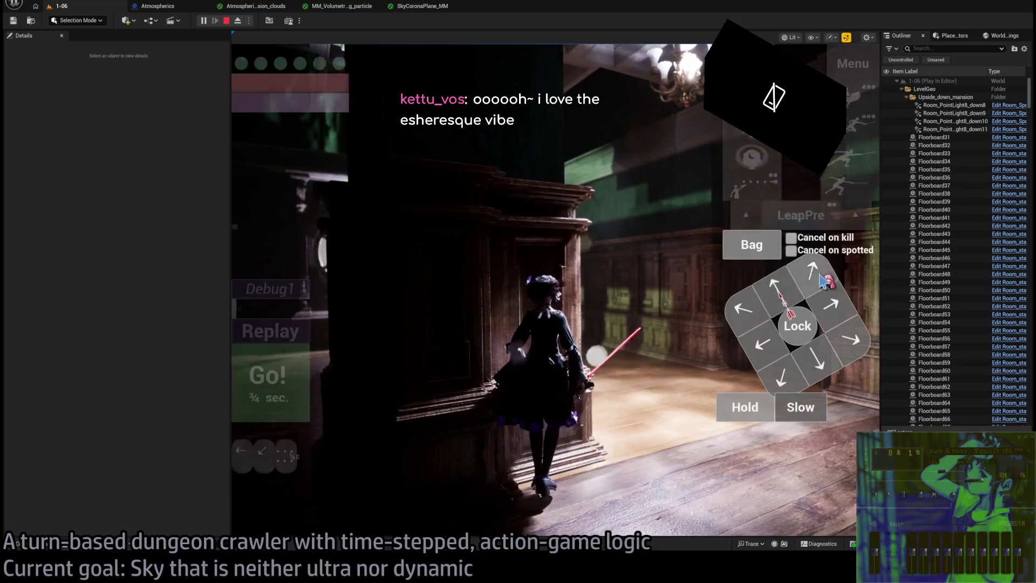
pyautogui.click(302, 372)
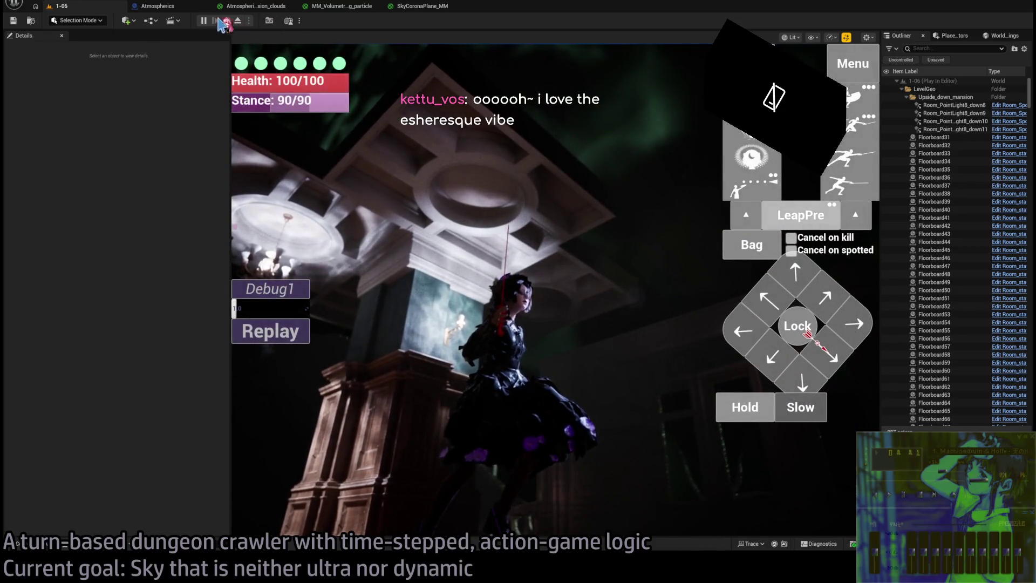
pyautogui.click(226, 20)
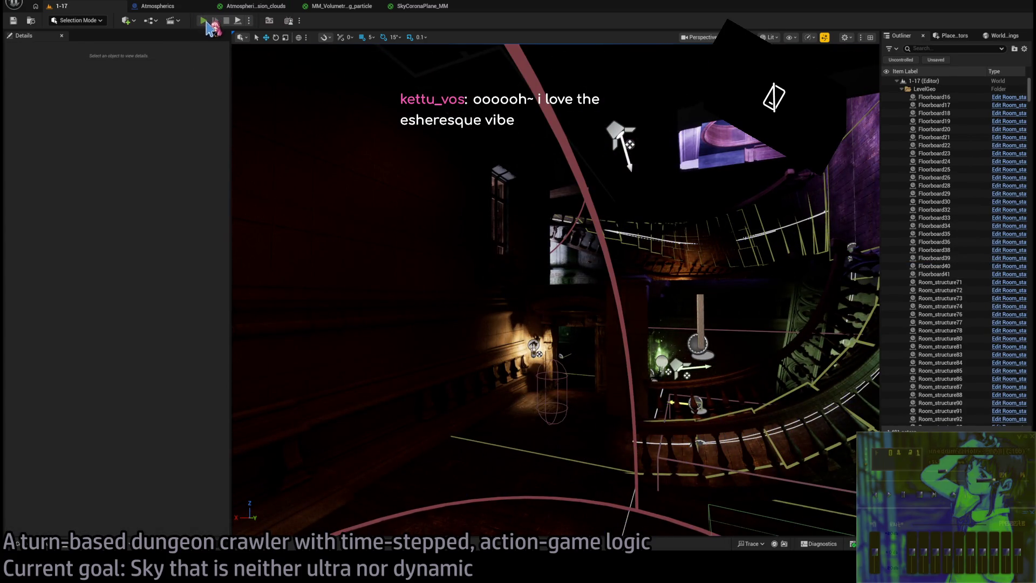
# - Play level 1-17, queue a leftward move, then eject with F8 and fly toward the window
pyautogui.hotkey('alt', 'p')
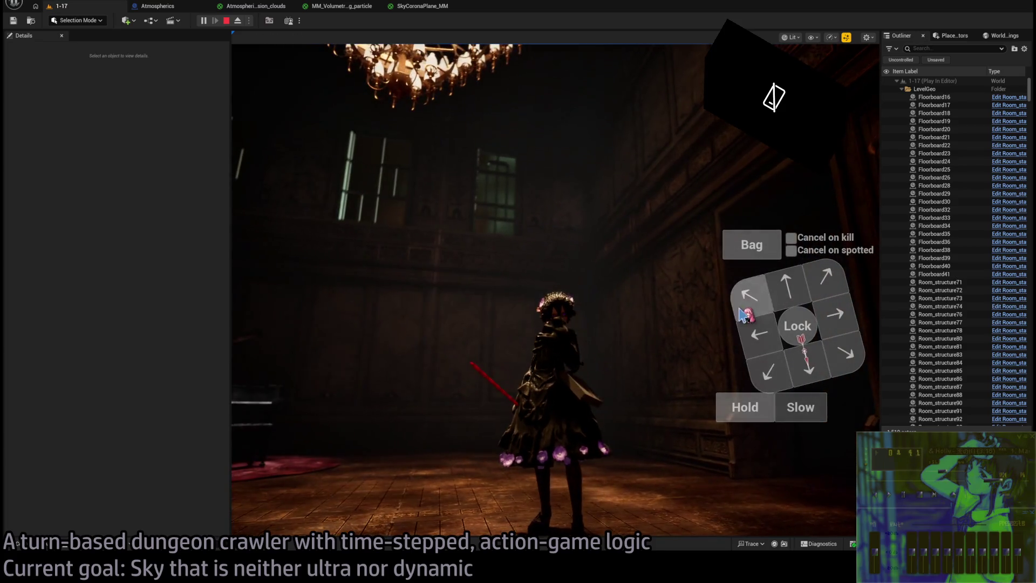
pyautogui.click(759, 328)
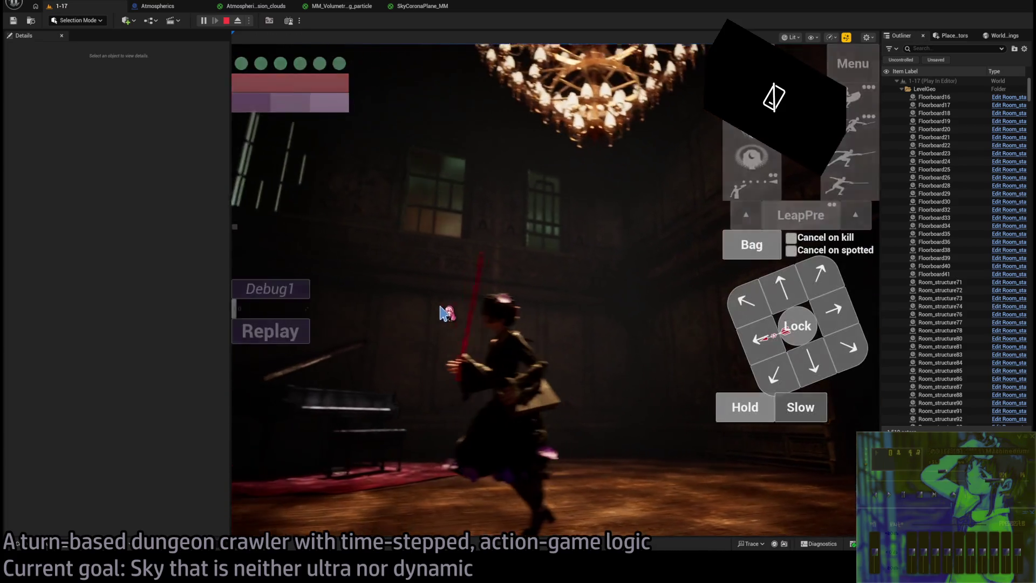
pyautogui.press('F8')
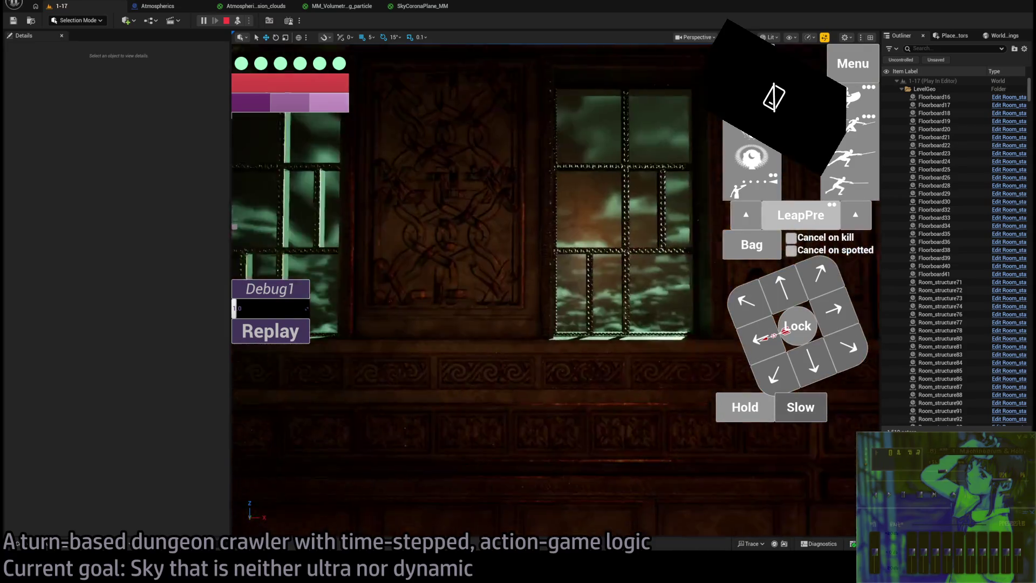
pyautogui.press('w')
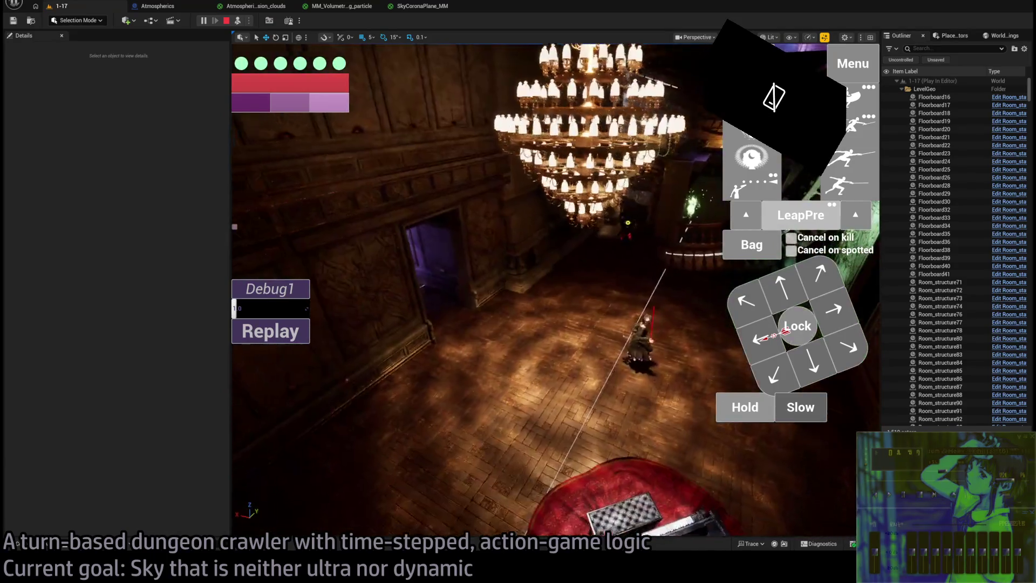
# - Repossess the character, play two more moves, and narrow the Details panel
pyautogui.click(238, 21)
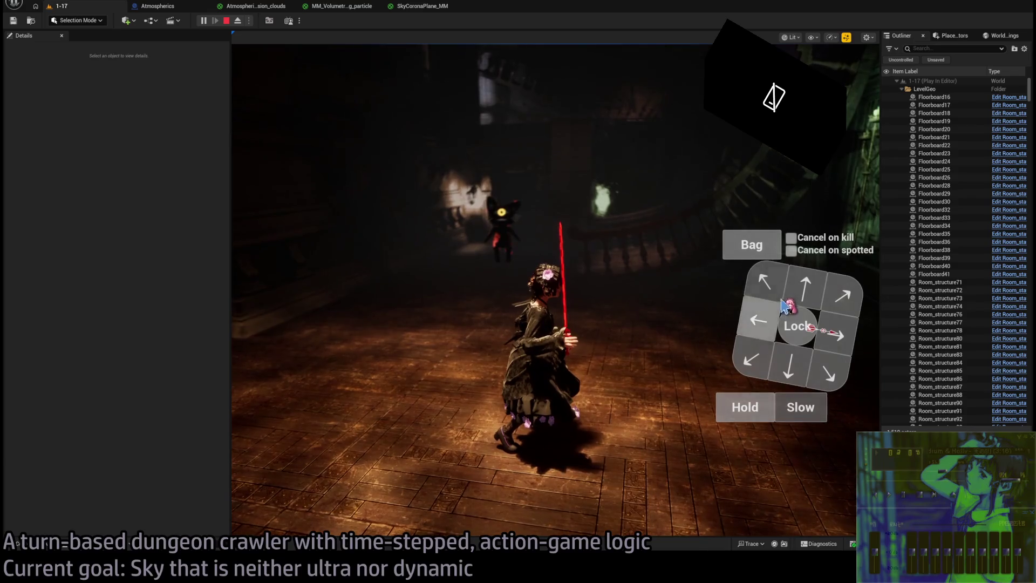
pyautogui.click(272, 387)
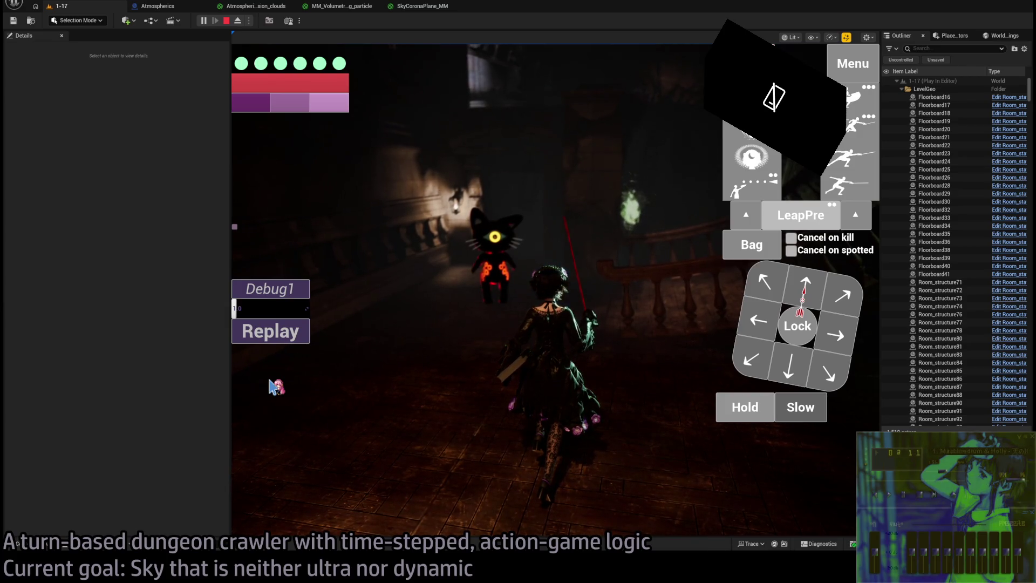
pyautogui.click(818, 344)
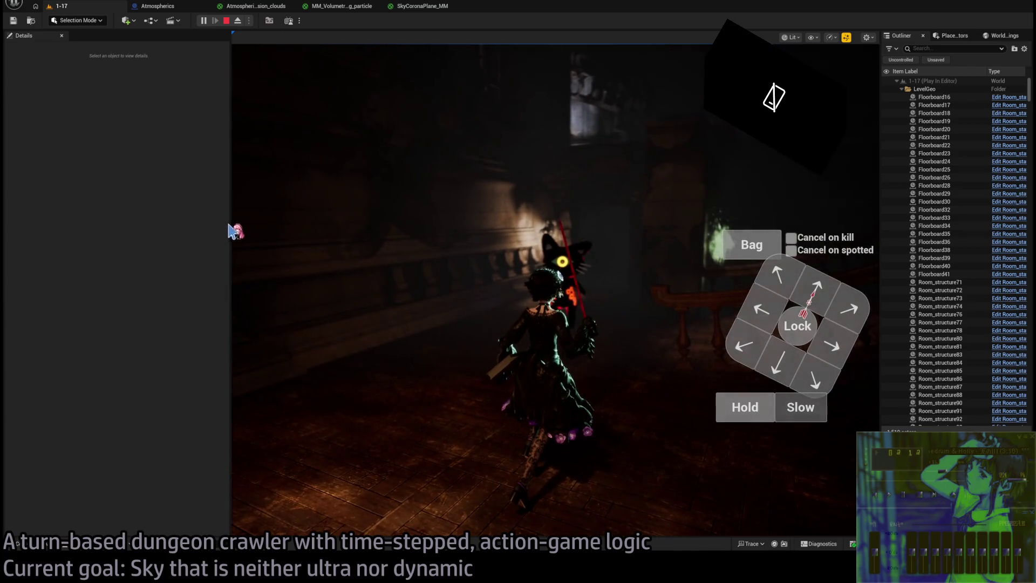
pyautogui.moveTo(230, 231); pyautogui.dragTo(82, 241)
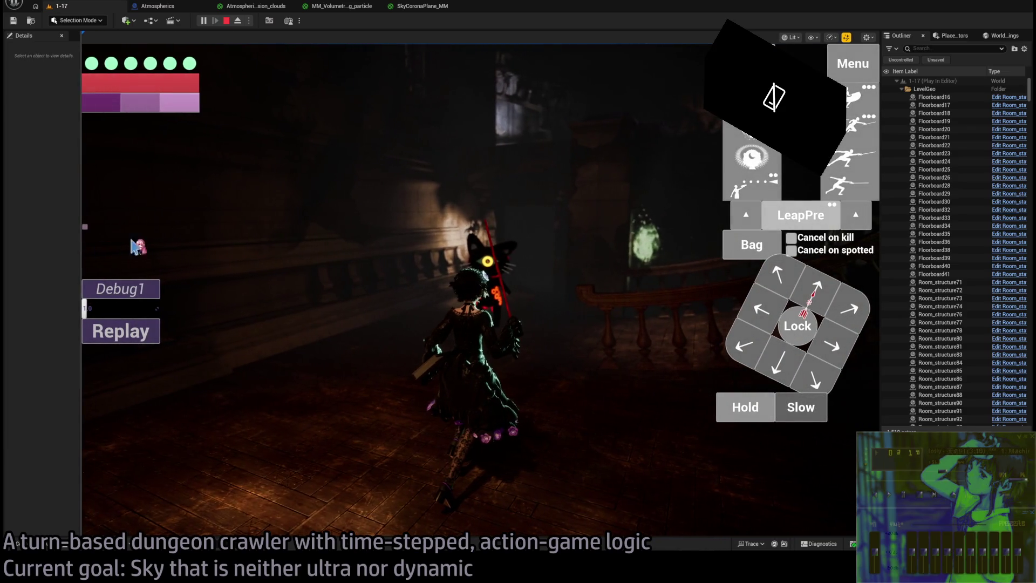
# - Widen the Outliner, release the cat enemy lock, and play a leftward move
pyautogui.moveTo(829, 279); pyautogui.dragTo(785, 279)
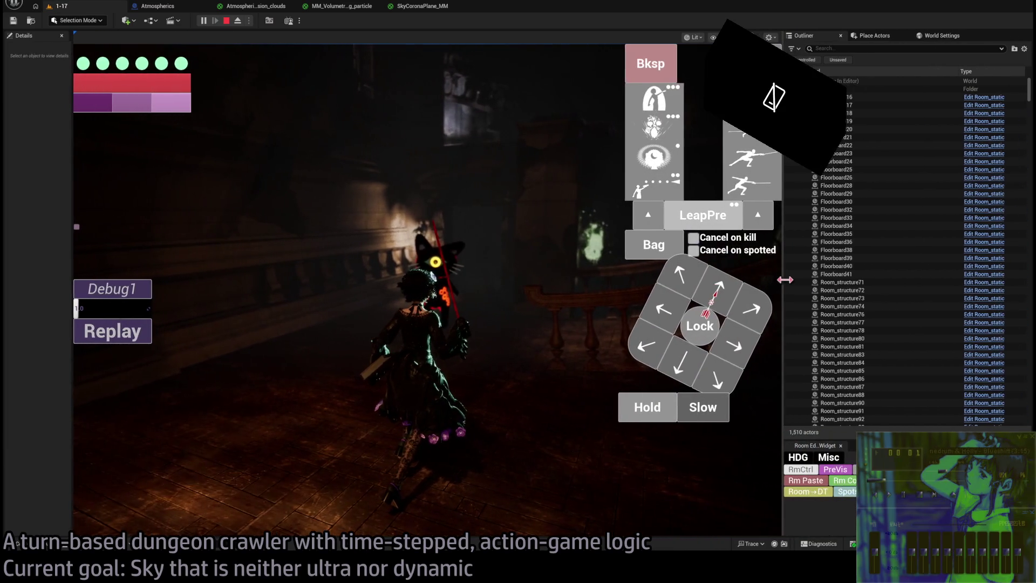
pyautogui.click(663, 300)
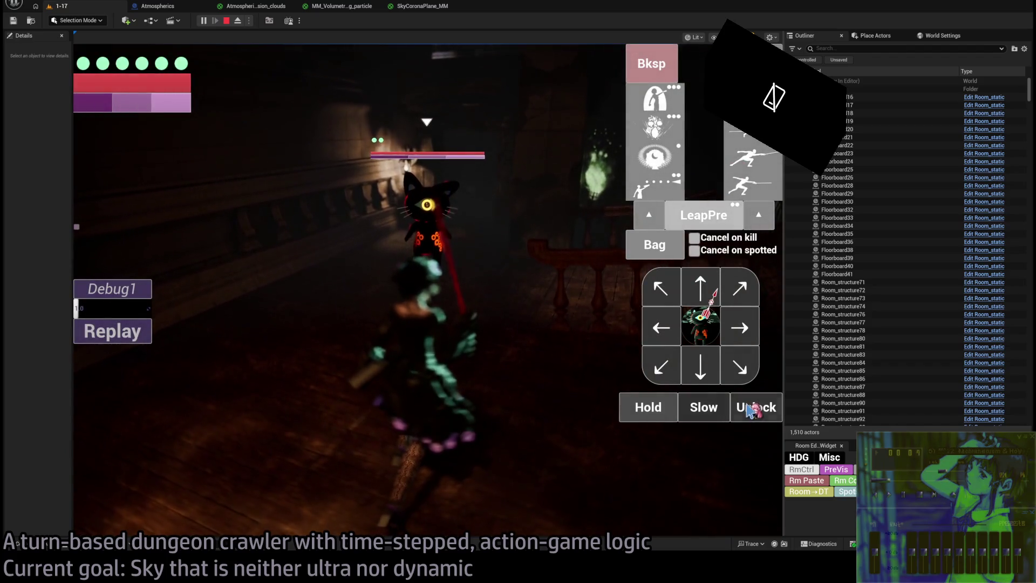
pyautogui.click(750, 410)
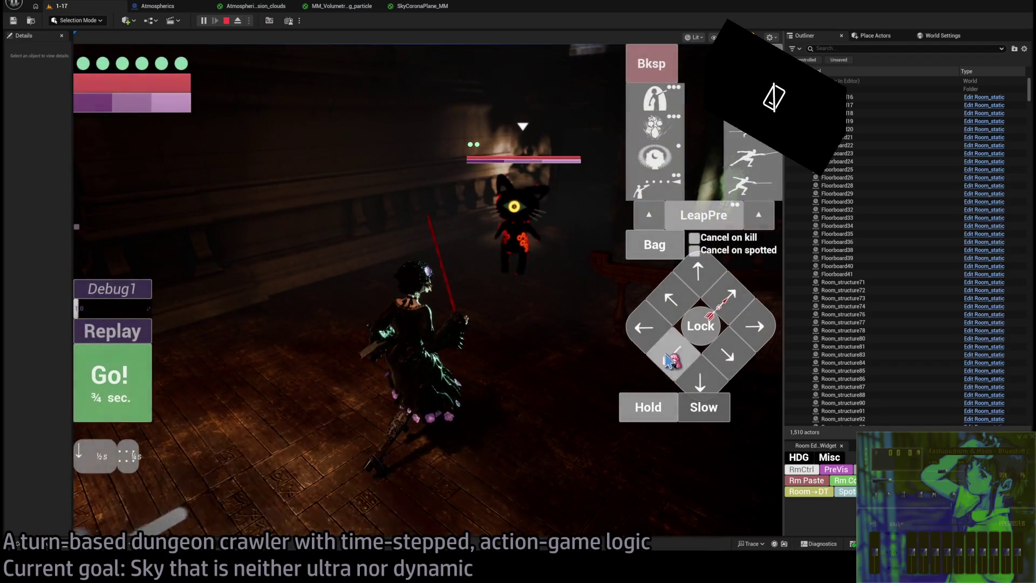
pyautogui.click(670, 357)
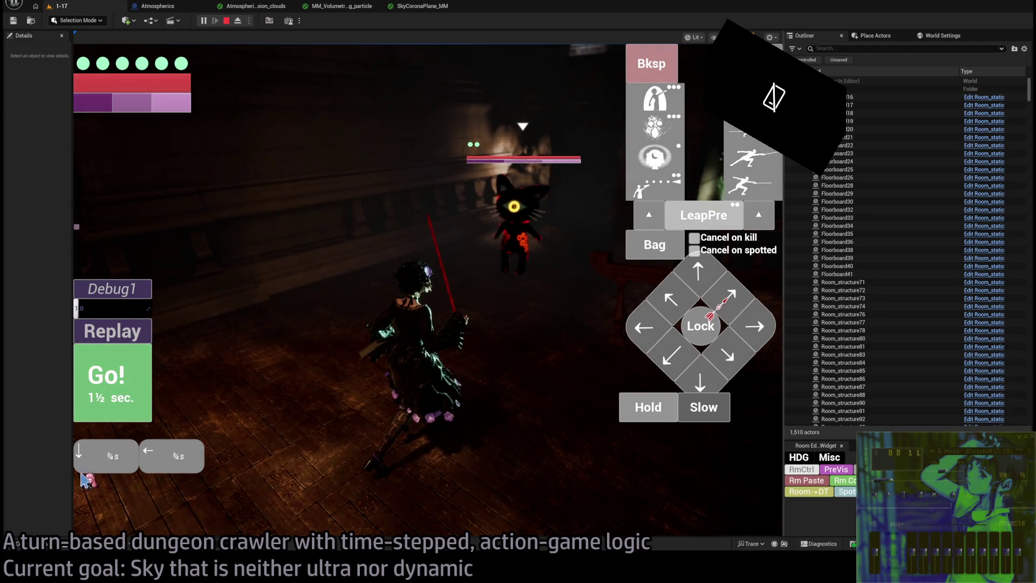
pyautogui.click(125, 379)
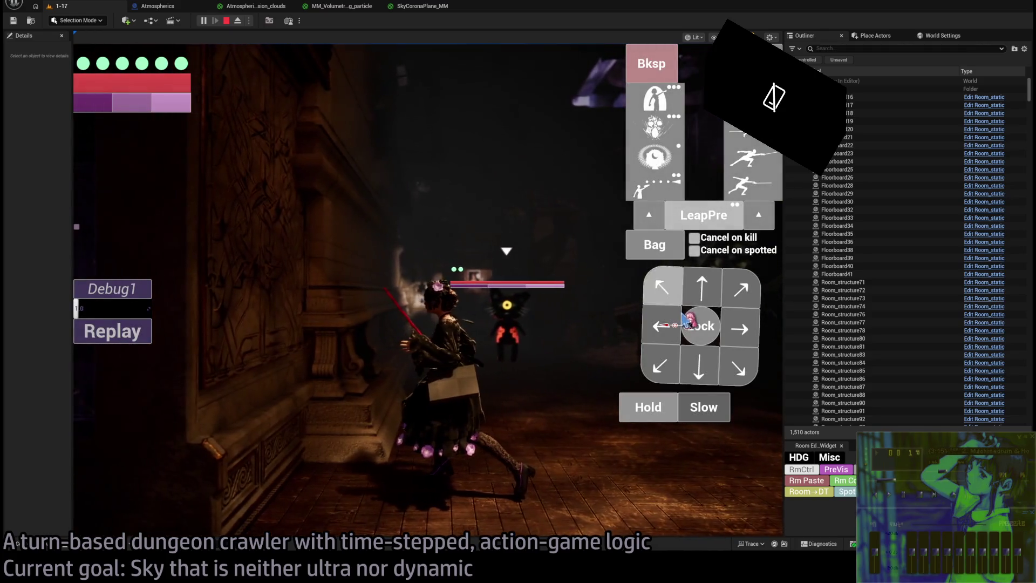
# - Strike the cat with an upward move and leaping thrust, replay it, then unlock and continue
pyautogui.click(700, 294)
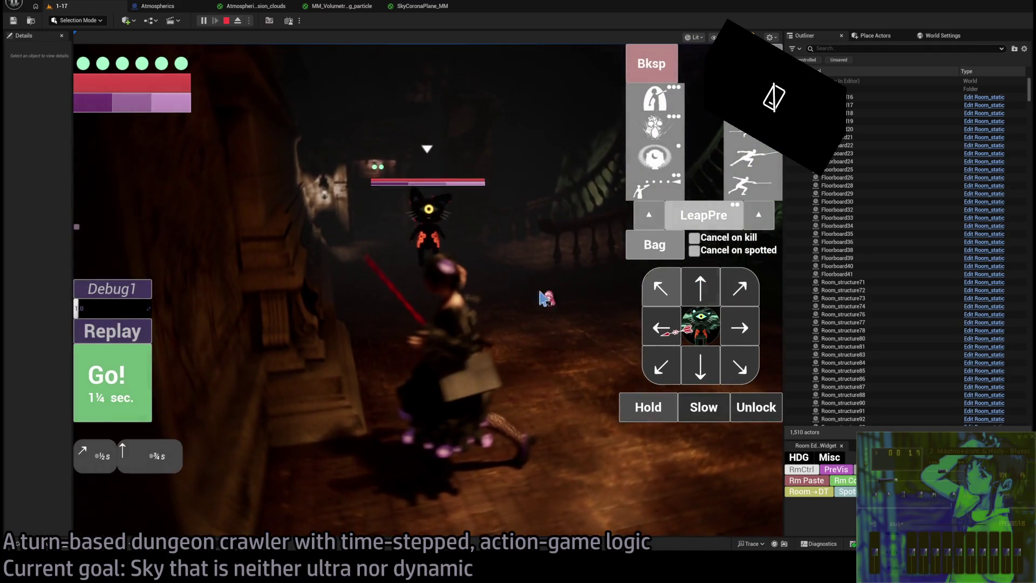
pyautogui.click(751, 157)
pyautogui.click(112, 382)
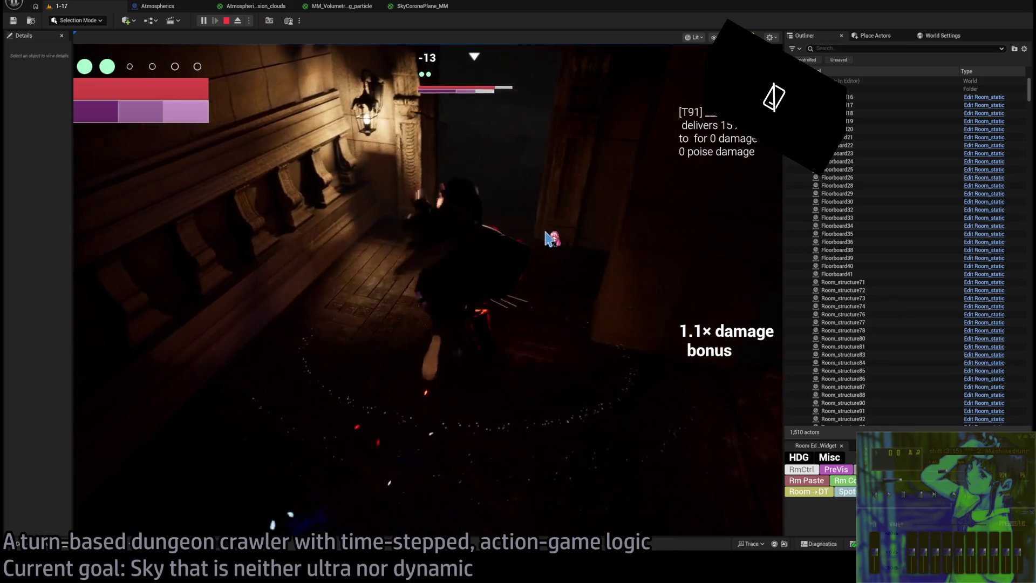
pyautogui.click(111, 332)
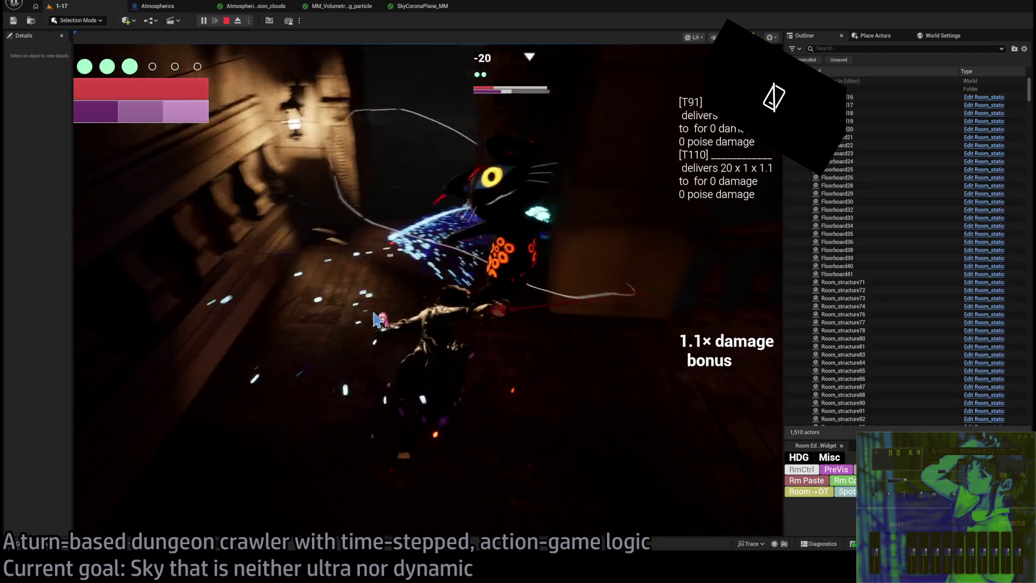
pyautogui.click(756, 407)
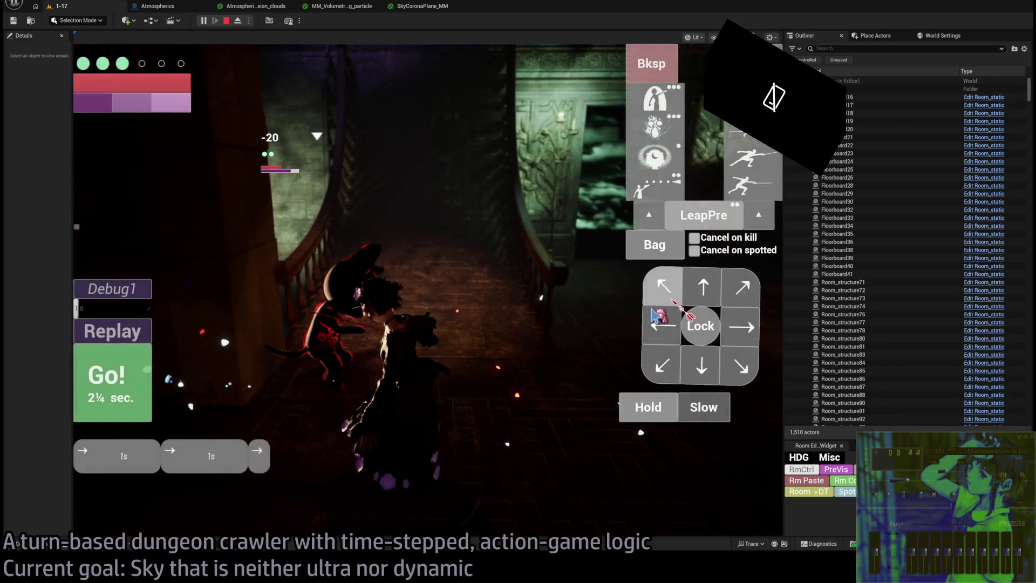
pyautogui.press('space')
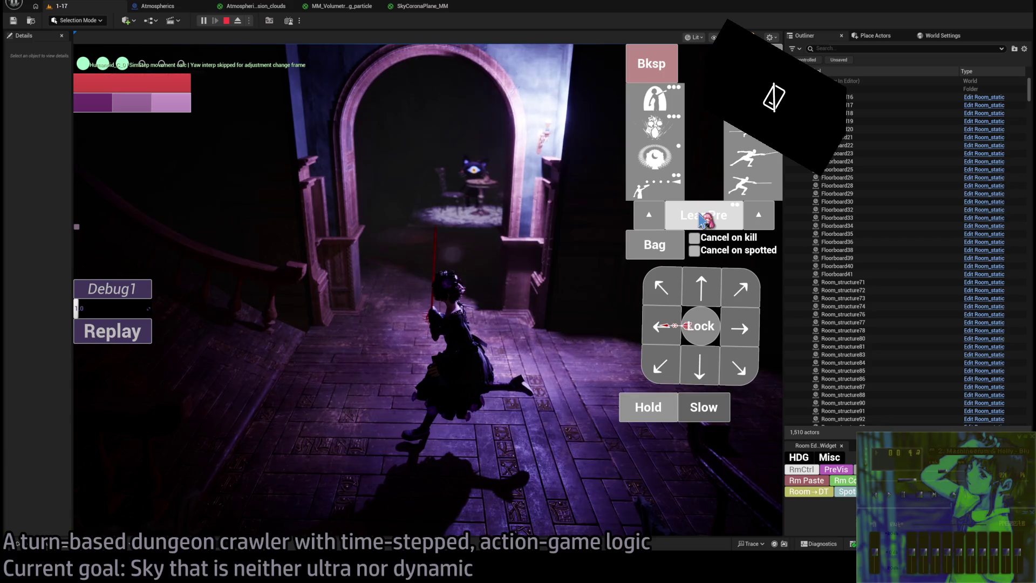
# - Use the fabric scraps item, lock onto the nearby enemy, run the turn and replay it
pyautogui.click(659, 254)
pyautogui.click(329, 149)
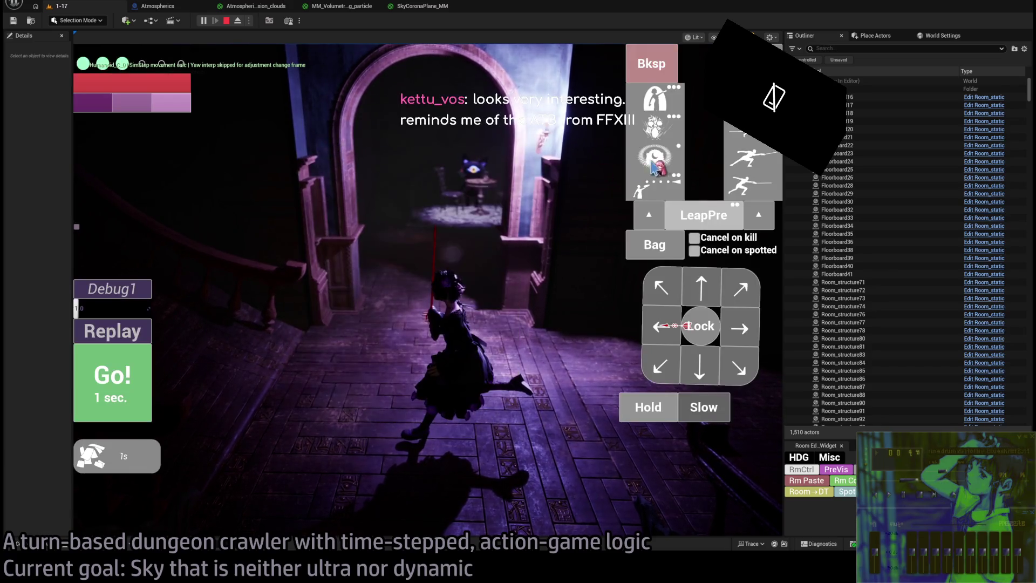
pyautogui.click(700, 324)
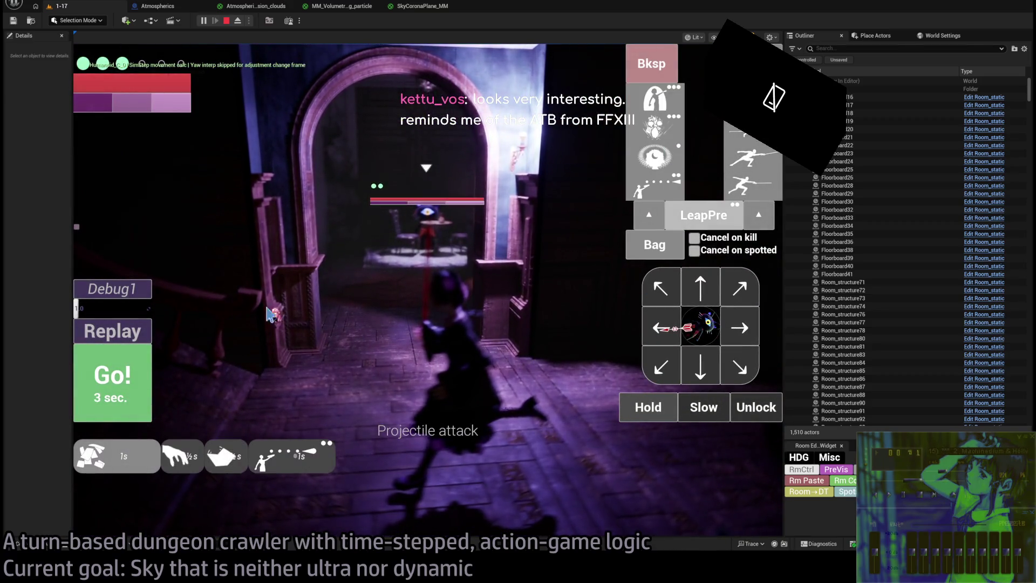
pyautogui.click(124, 381)
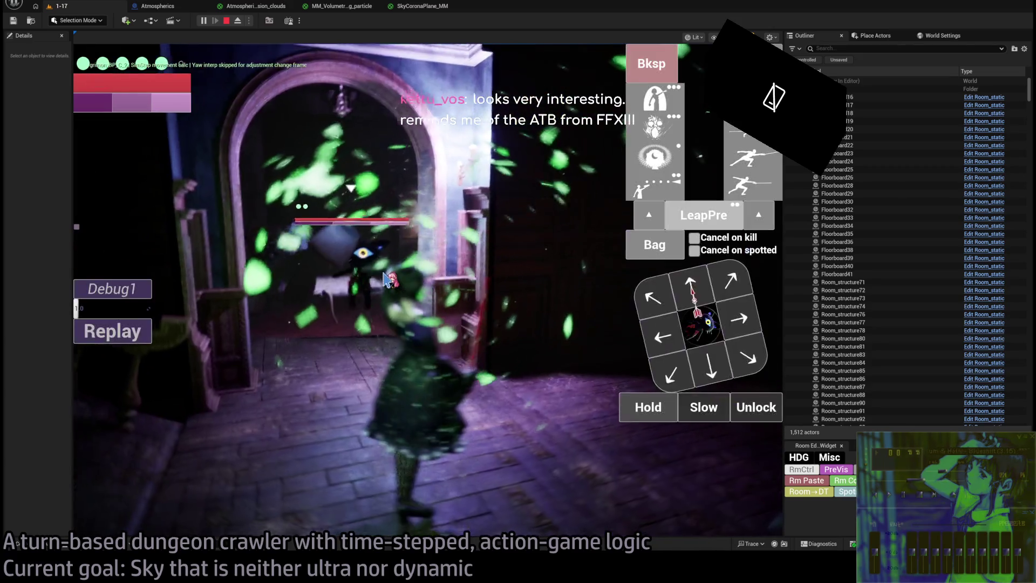
pyautogui.click(129, 334)
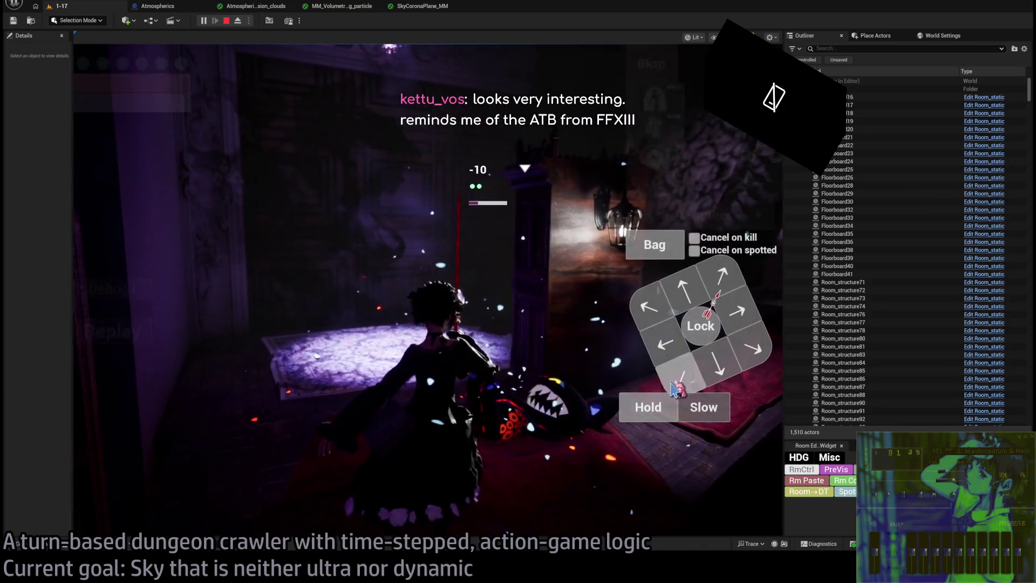
# - Queue up-right and right moves plus the magic shield skill, then run the turn
pyautogui.click(729, 291)
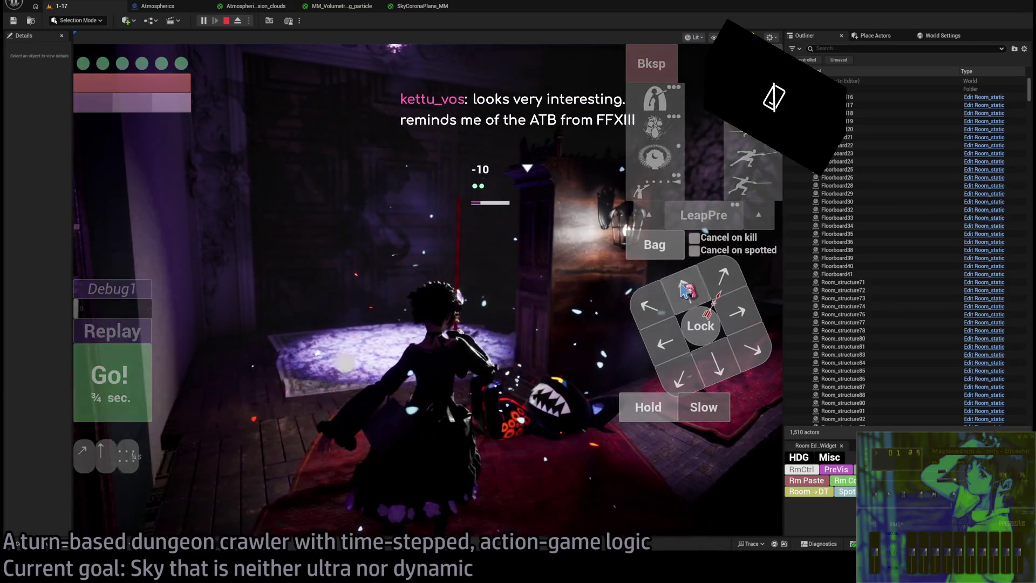
pyautogui.click(724, 303)
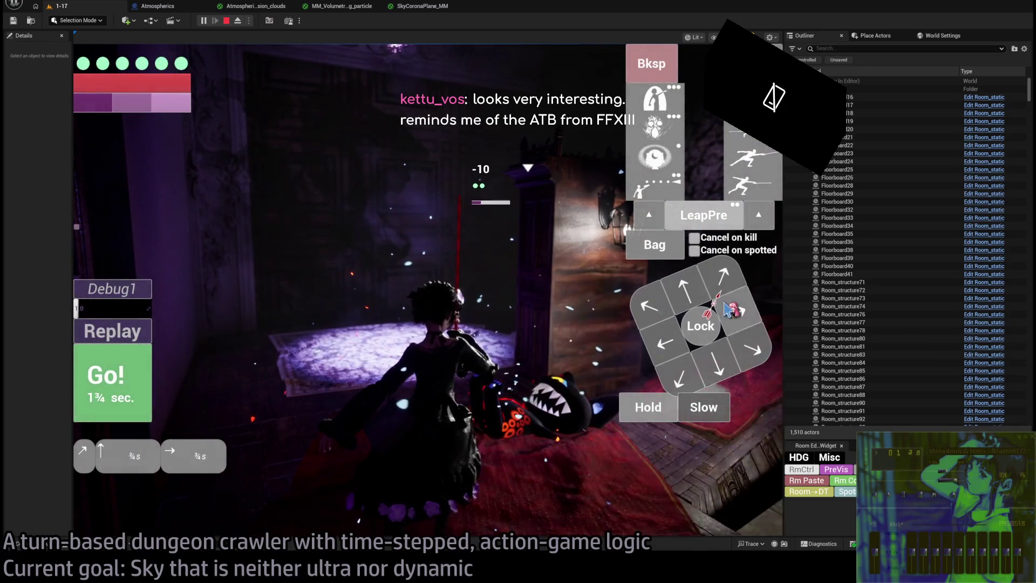
pyautogui.click(665, 108)
pyautogui.click(128, 383)
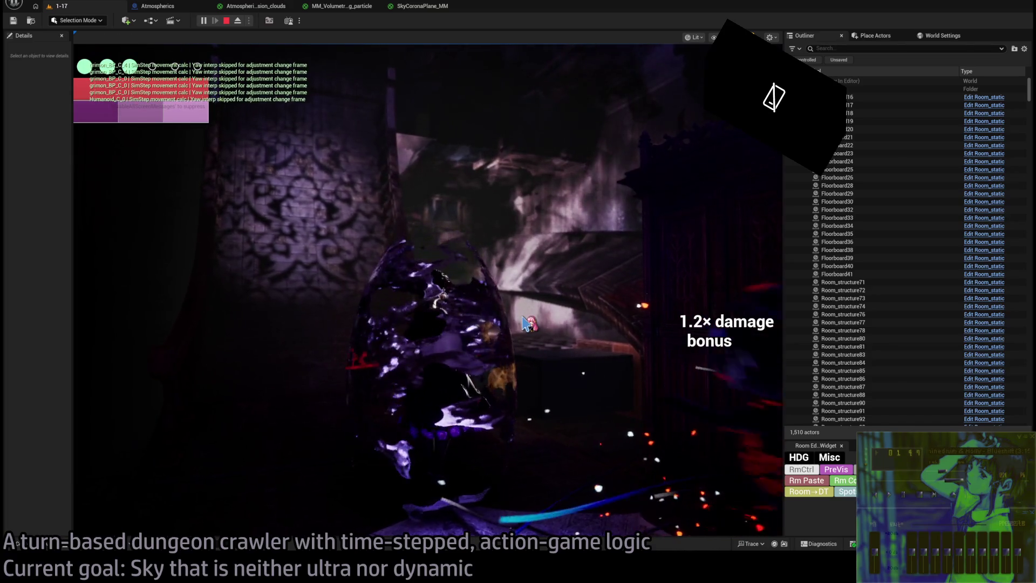
# - Lock onto the cat creature, confirm it as target, and run a ¾-second move turn
pyautogui.click(697, 329)
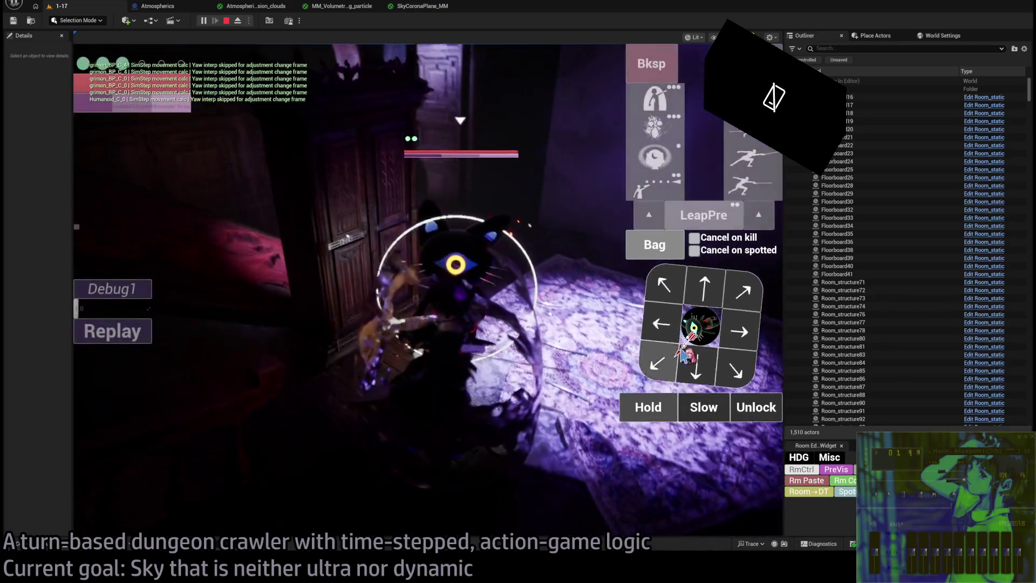
pyautogui.click(700, 366)
pyautogui.click(118, 381)
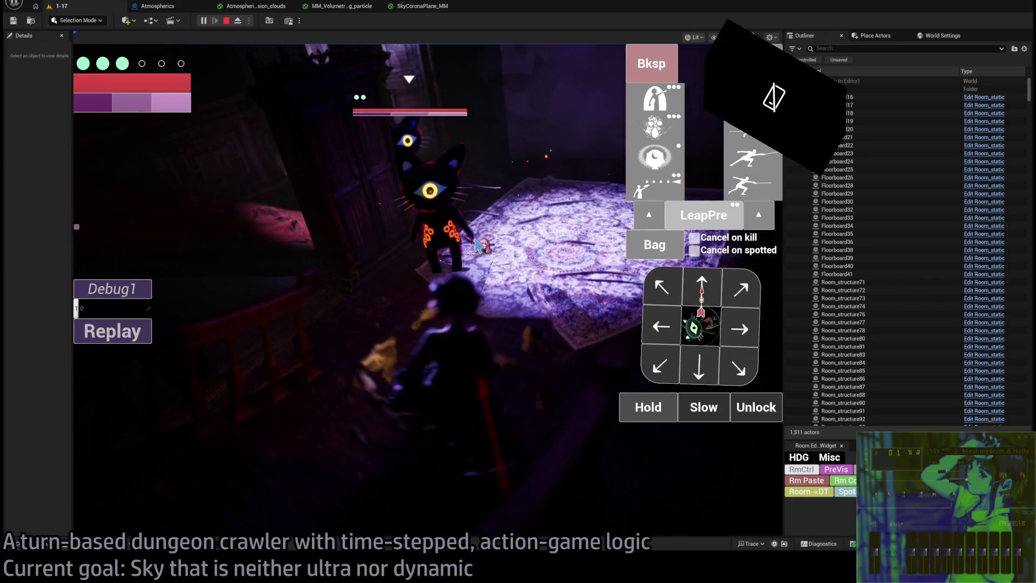
pyautogui.click(436, 191)
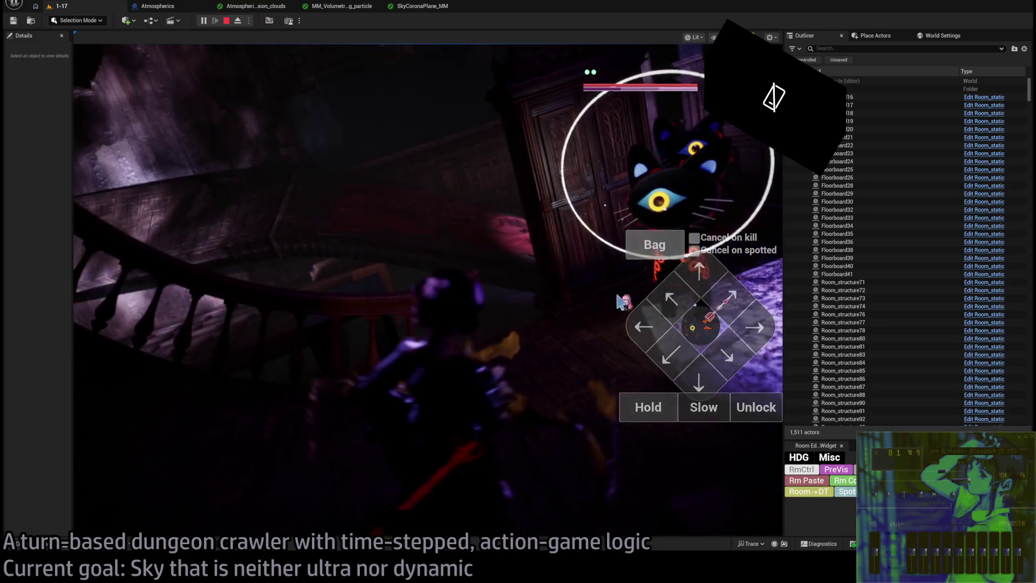
pyautogui.click(701, 332)
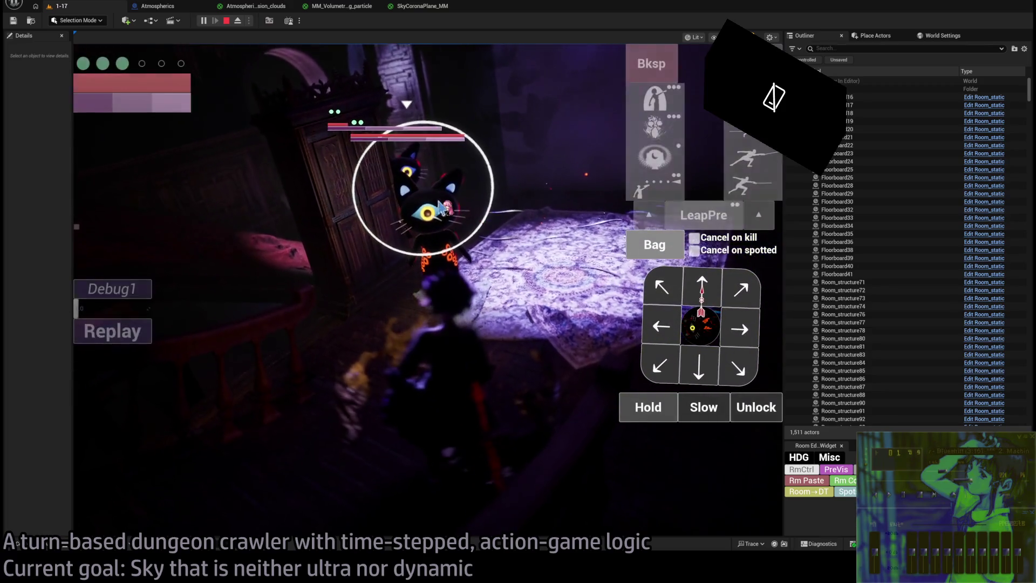
pyautogui.click(634, 409)
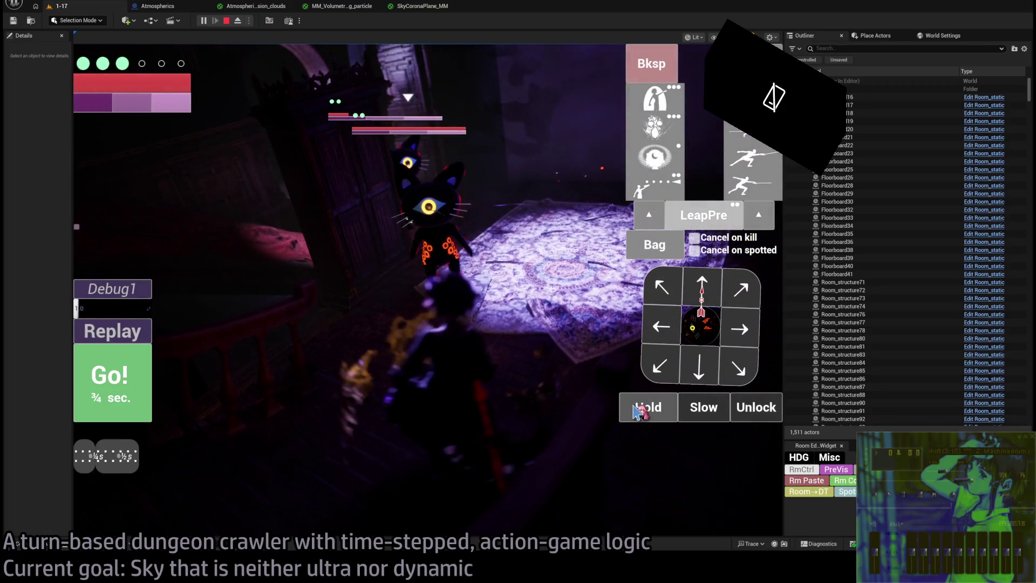
pyautogui.click(144, 391)
# - Lengthen the turn with two more moves, replay it, then leap and run the four-hit light combo
pyautogui.click(648, 408)
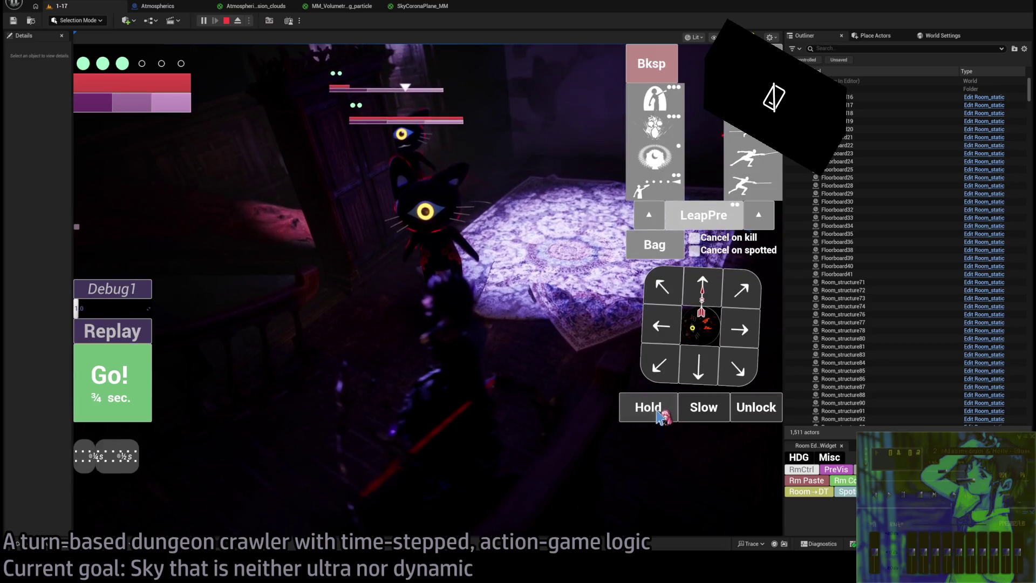
pyautogui.click(648, 407)
pyautogui.click(130, 387)
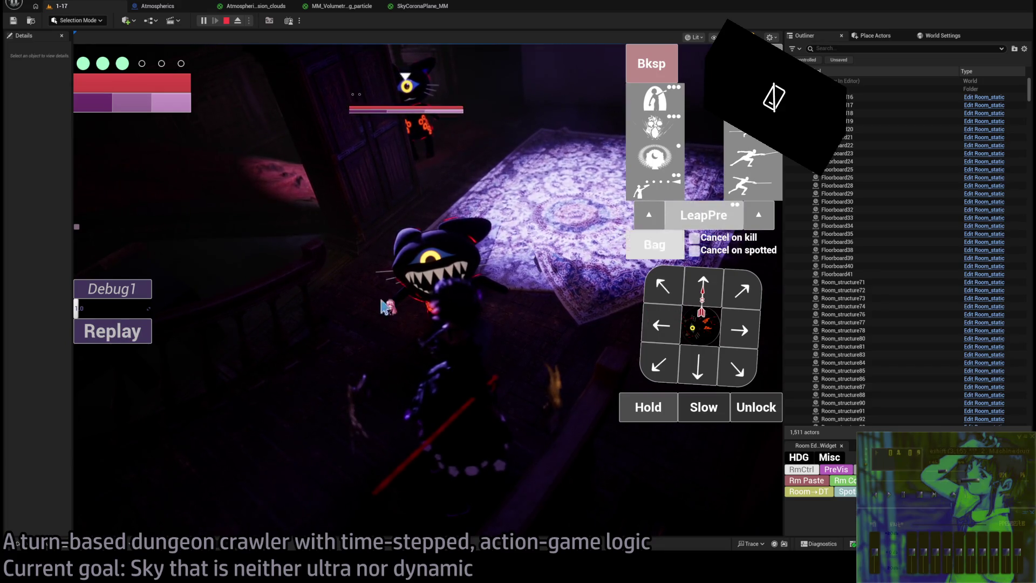
pyautogui.click(135, 343)
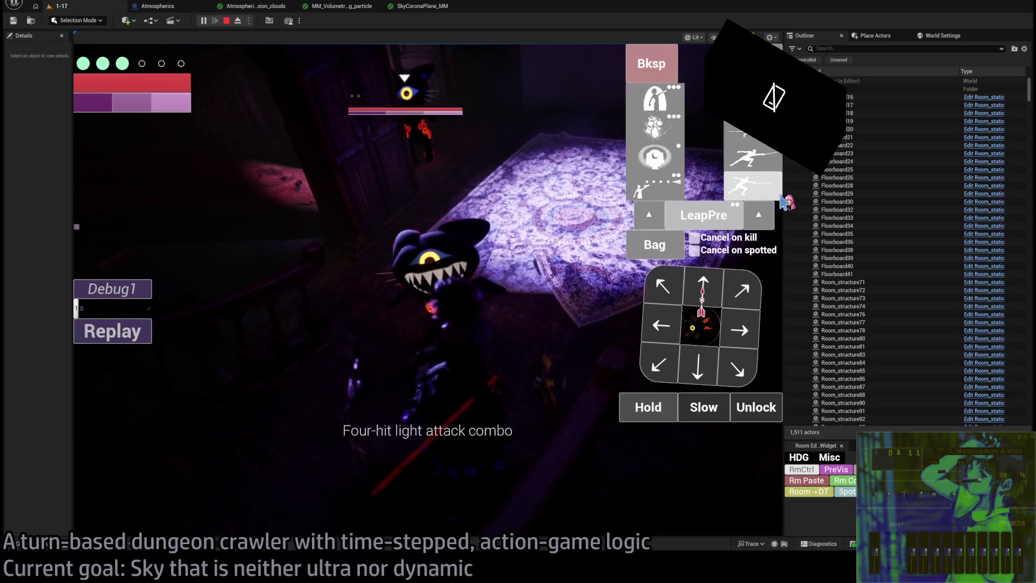
pyautogui.click(760, 216)
pyautogui.click(129, 380)
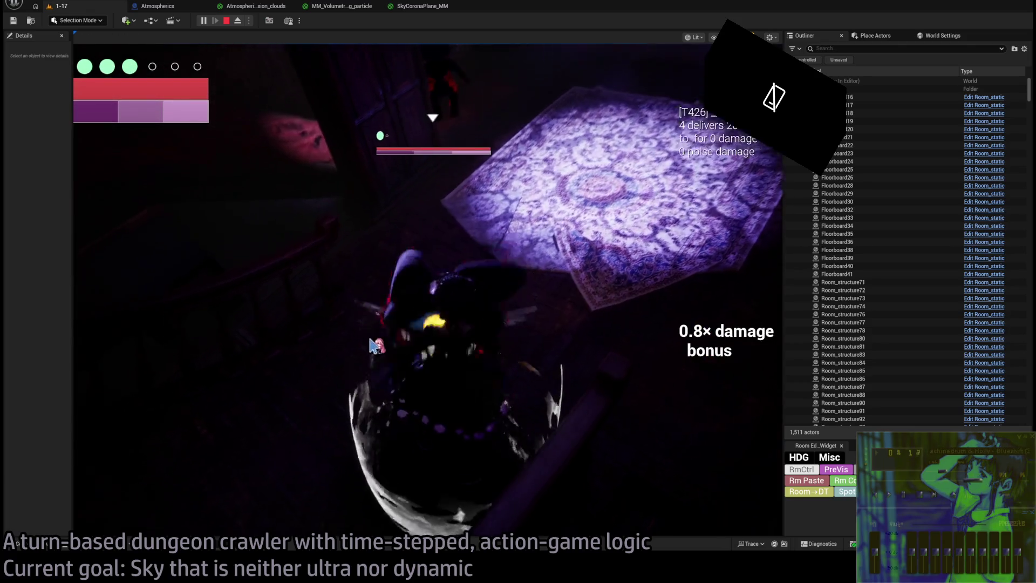
pyautogui.click(445, 351)
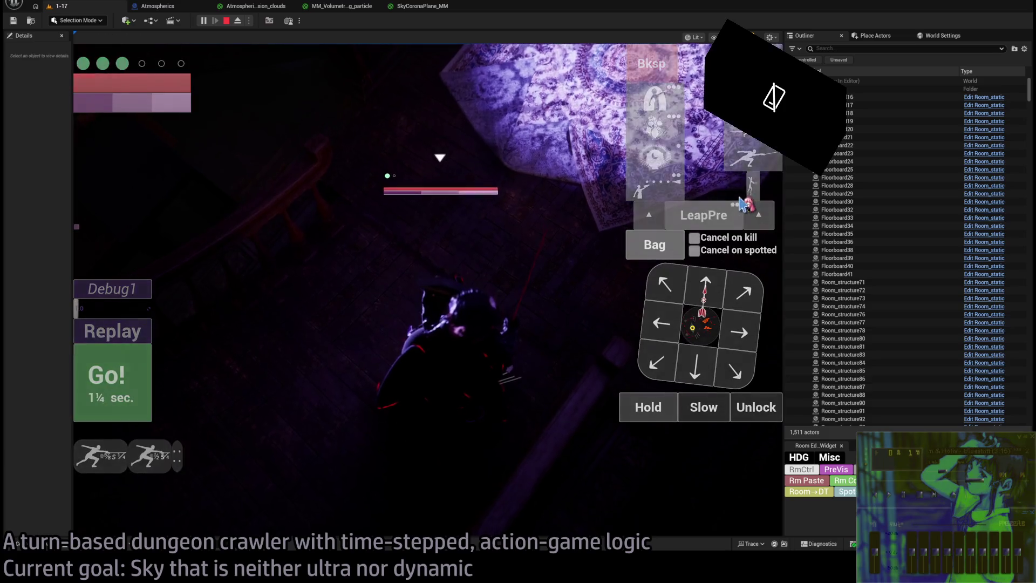
pyautogui.click(129, 380)
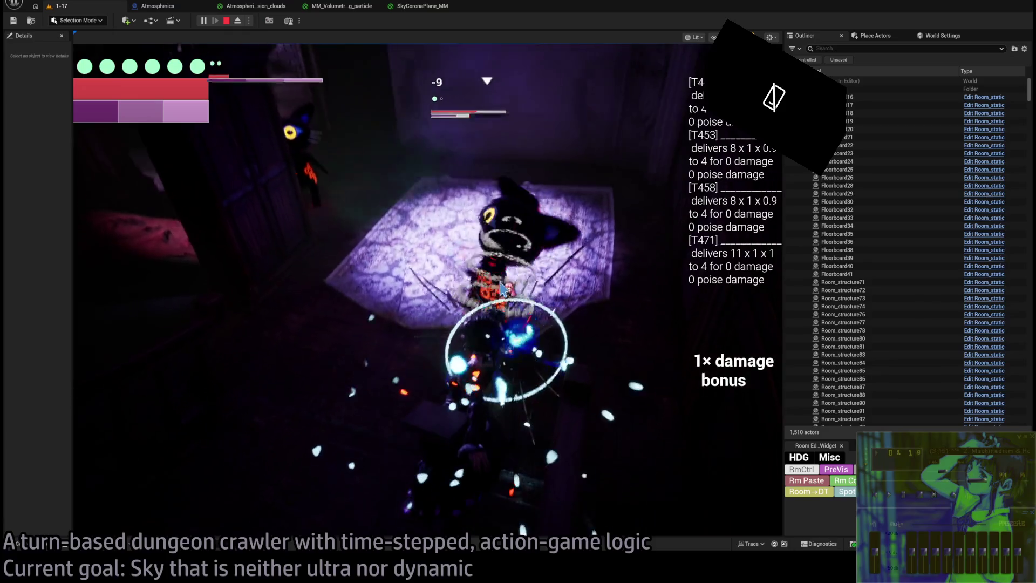
# - Release the target lock and run a turn of a move, hold, step up-left and up
pyautogui.click(756, 407)
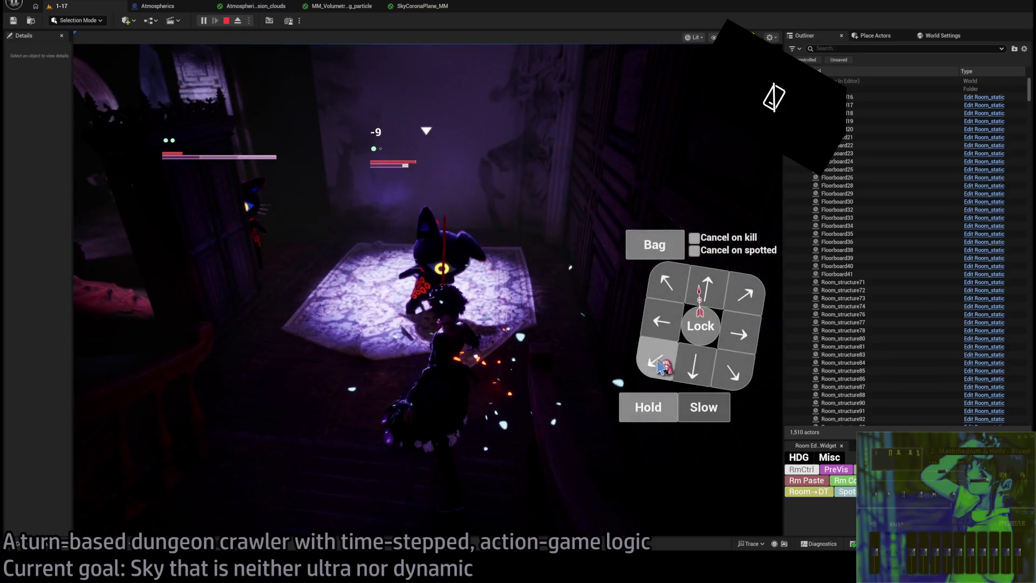
pyautogui.click(700, 382)
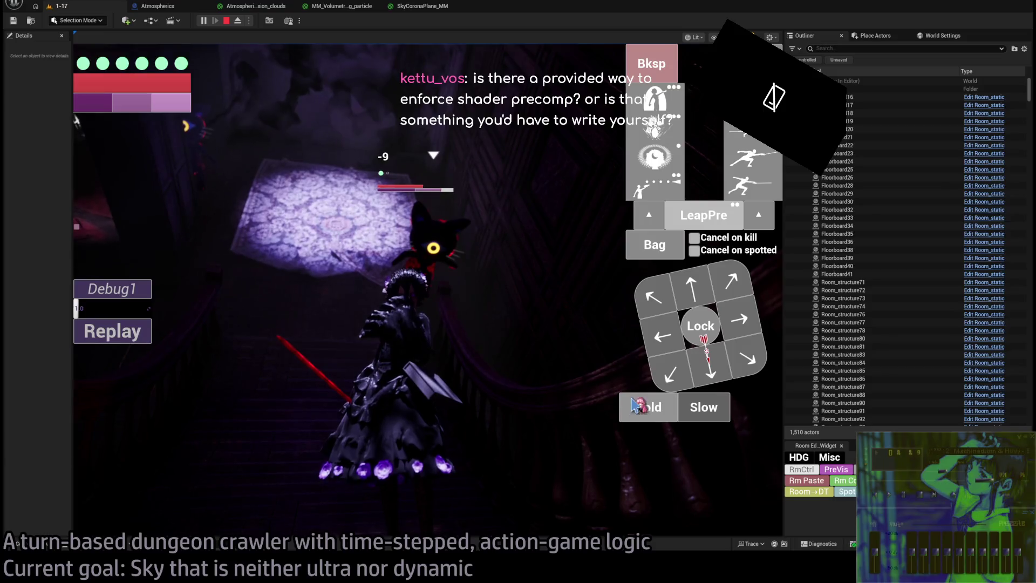
pyautogui.click(645, 408)
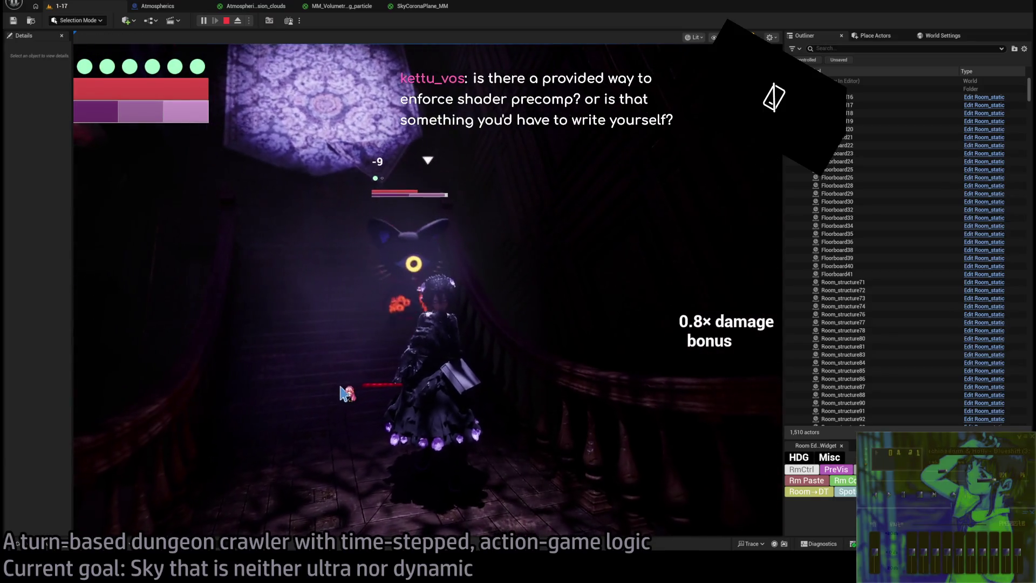
pyautogui.click(647, 407)
pyautogui.click(651, 299)
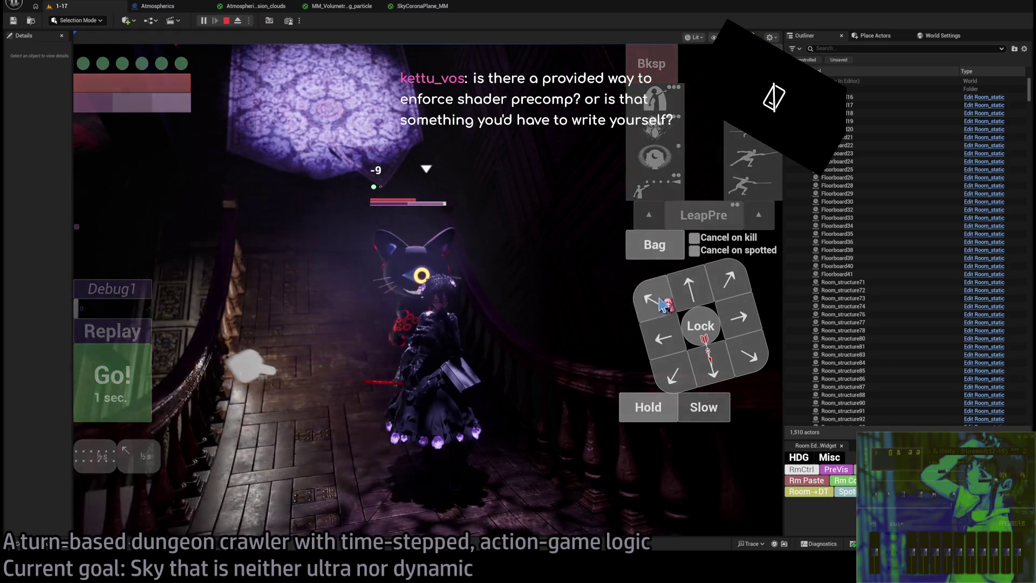
pyautogui.click(689, 285)
pyautogui.click(132, 395)
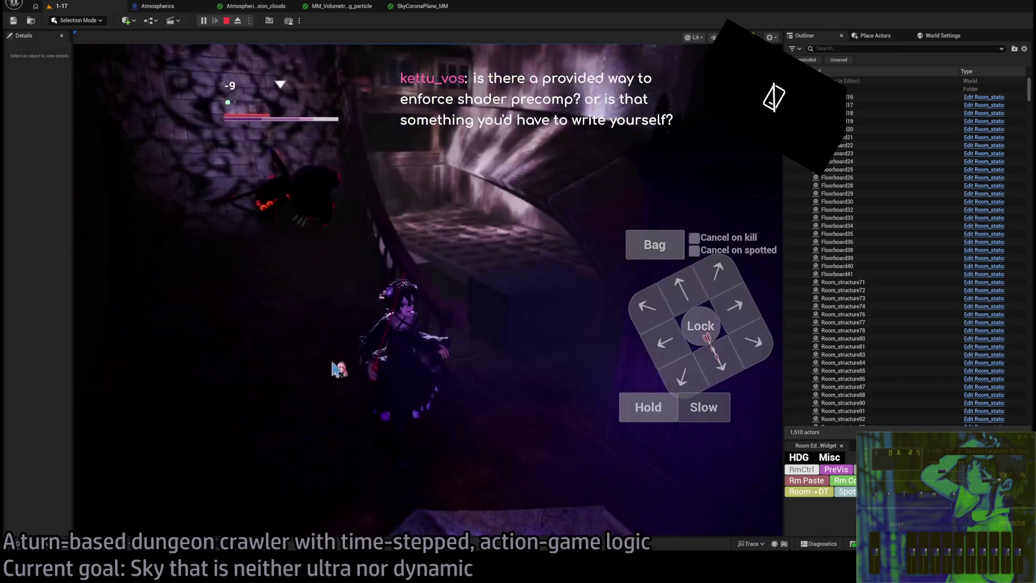
# - Lock onto the damaged enemy, fire the combo and projectile attack, and view the acquired items
pyautogui.click(700, 330)
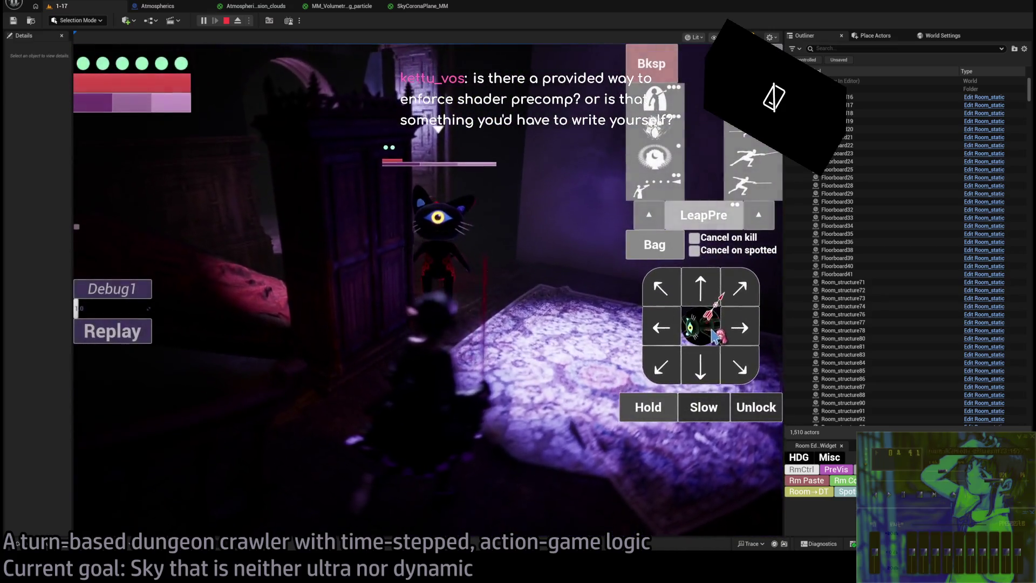
pyautogui.click(704, 330)
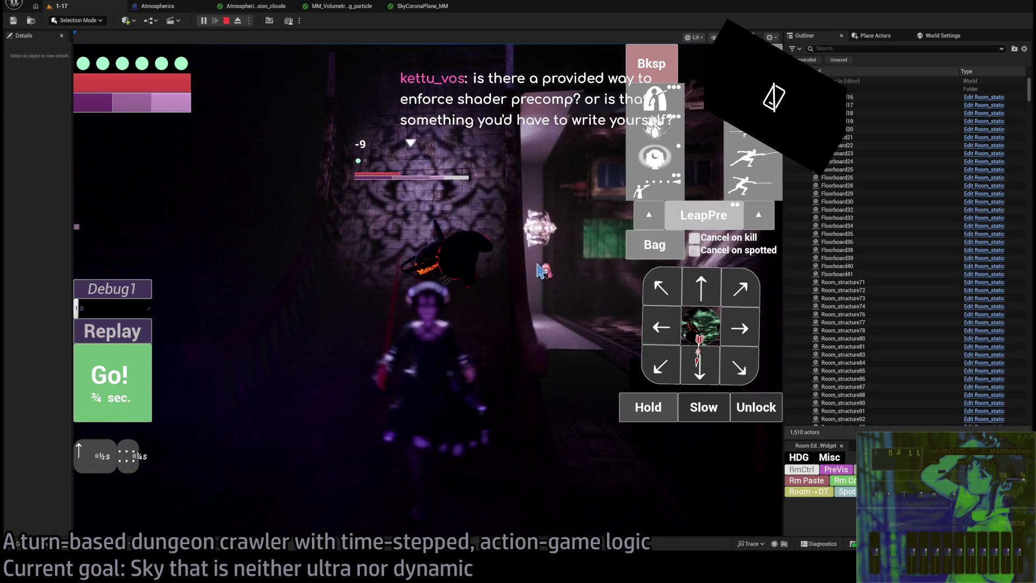
pyautogui.click(675, 153)
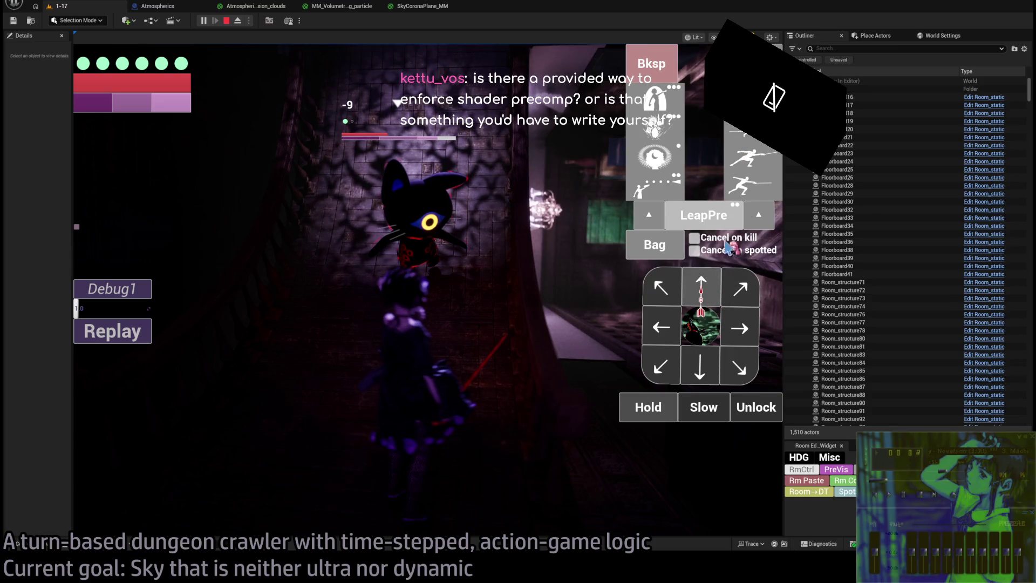
pyautogui.click(756, 191)
pyautogui.press('space')
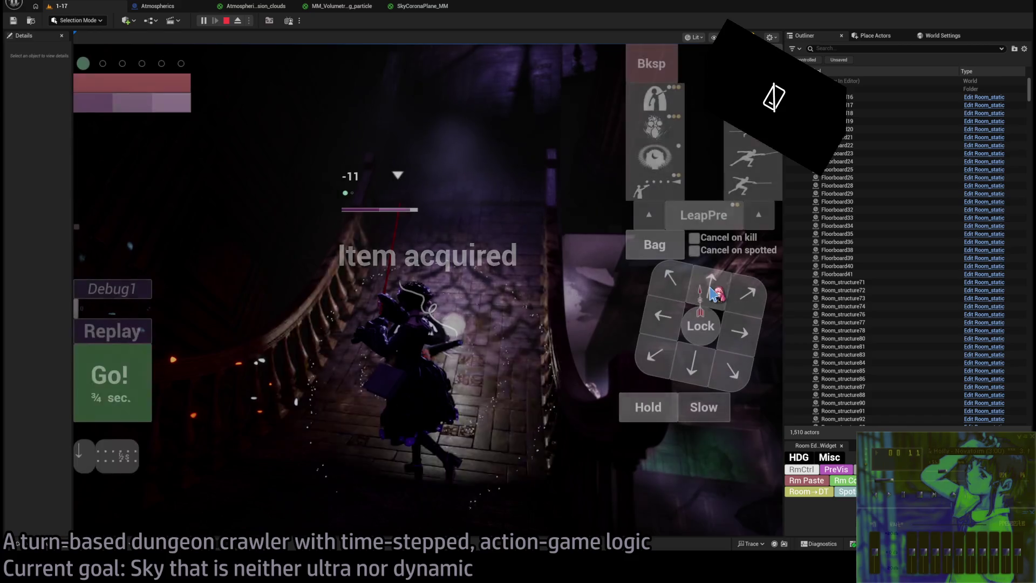
pyautogui.click(646, 240)
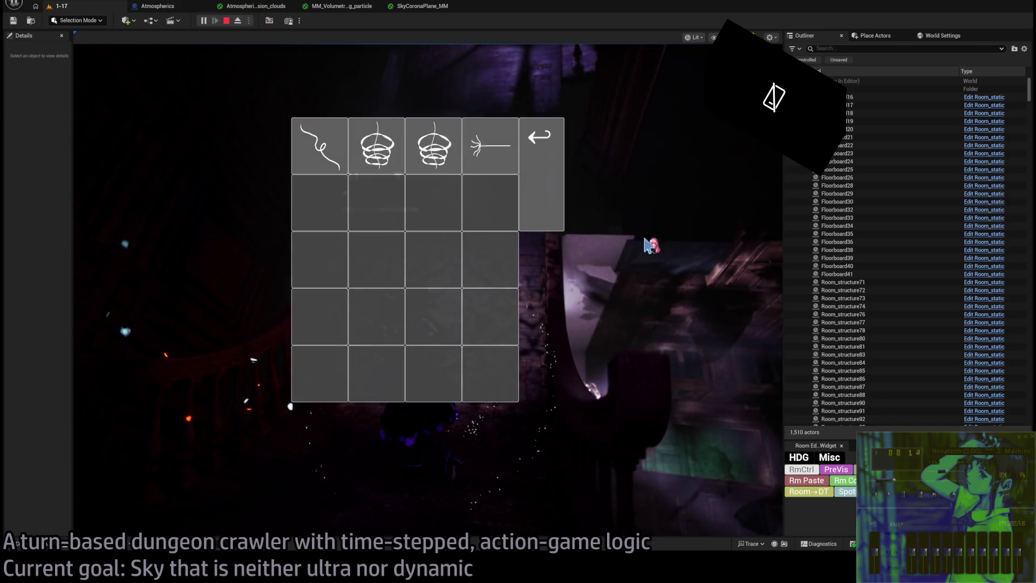
# - Close the inventory, step forward toward the enemy, and target the nearby cat
pyautogui.click(545, 192)
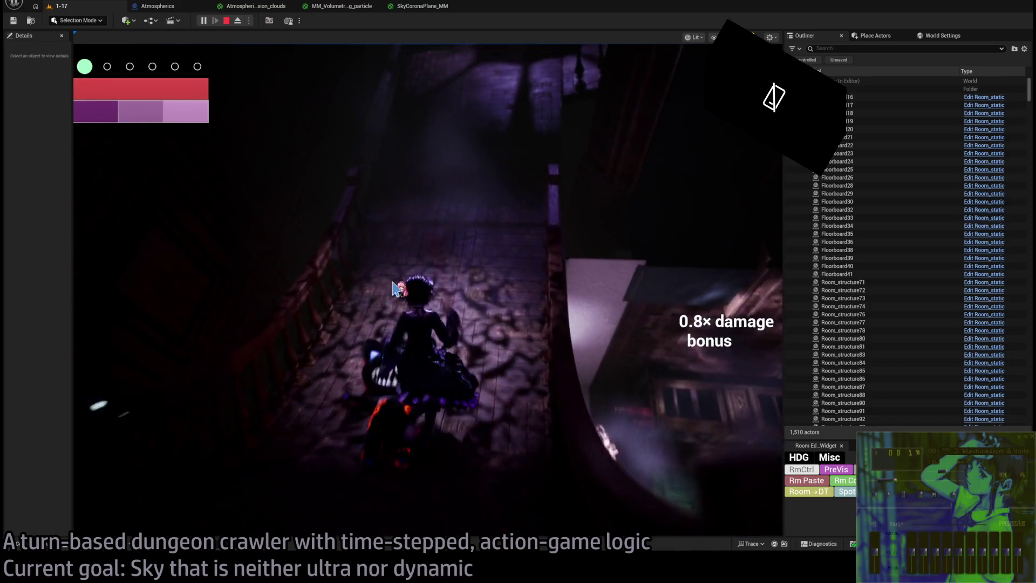
pyautogui.click(703, 286)
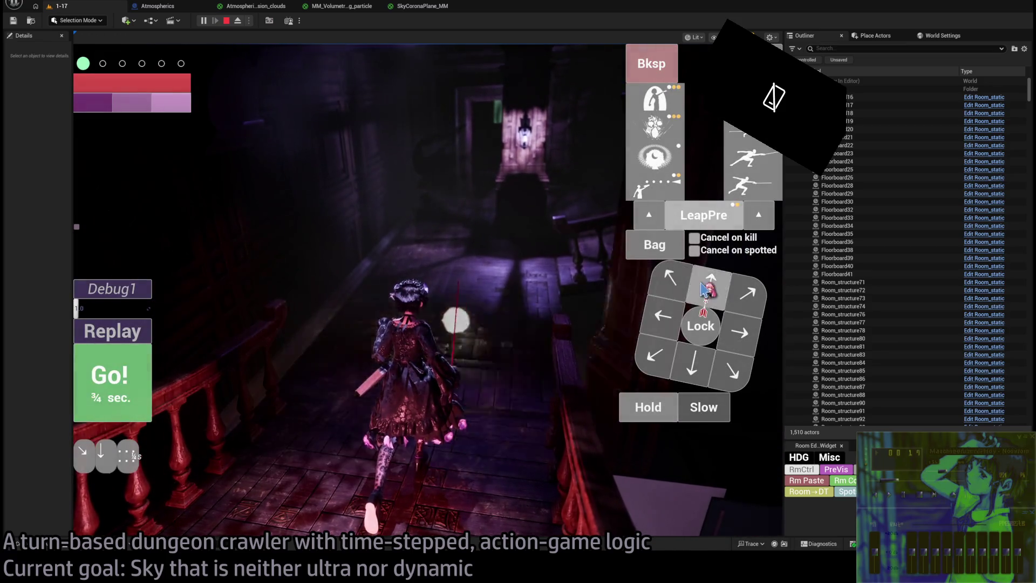
pyautogui.click(151, 384)
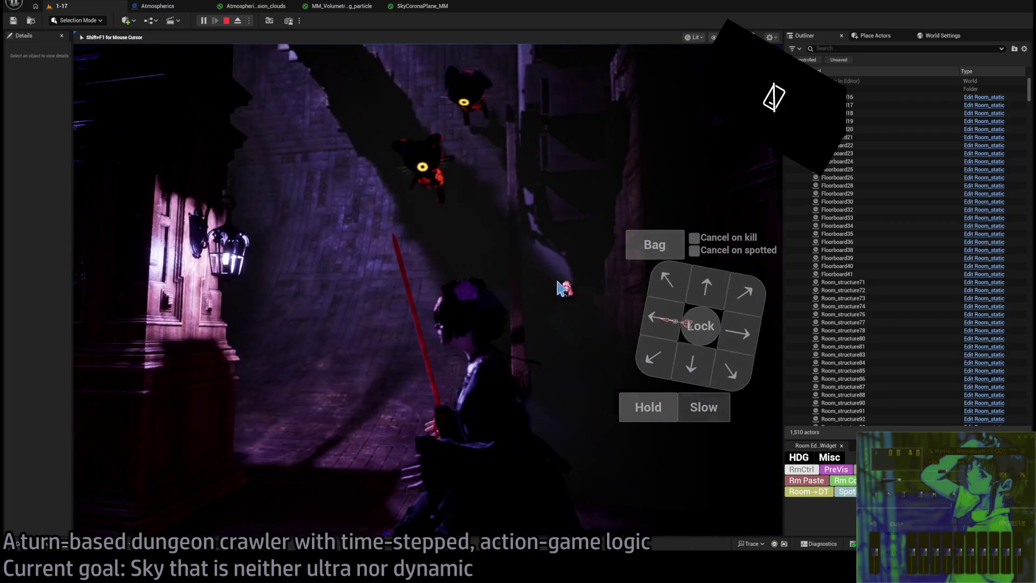
pyautogui.click(700, 326)
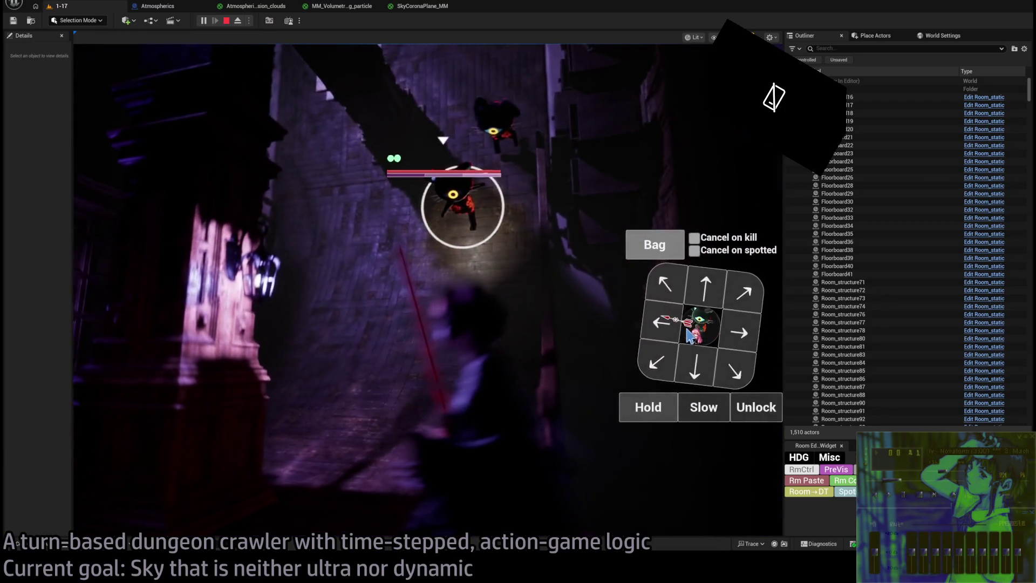
# - Equip the sewing needle projectile and spiral skill from the Bag, run the turn and replay it
pyautogui.click(654, 244)
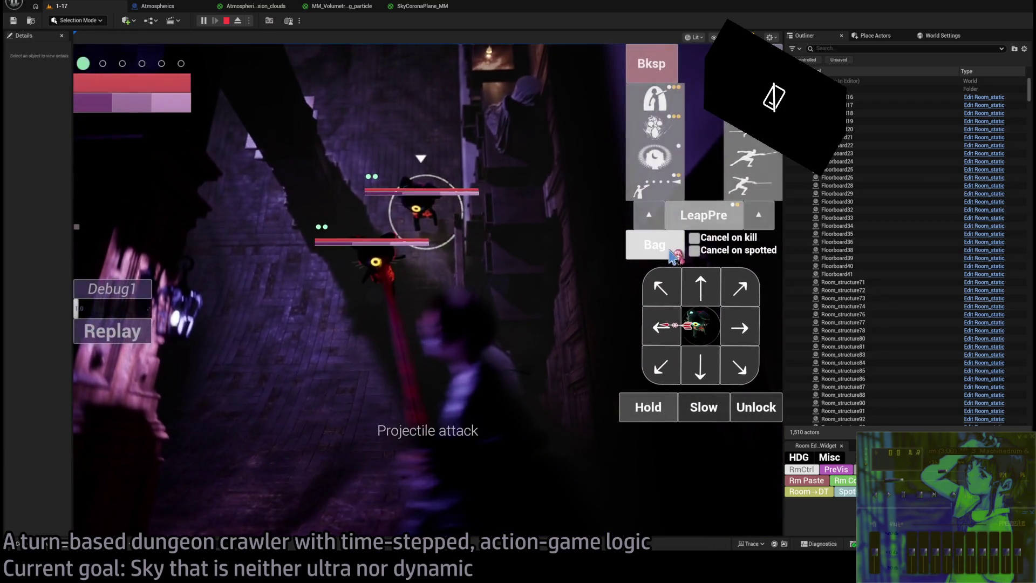
pyautogui.click(492, 157)
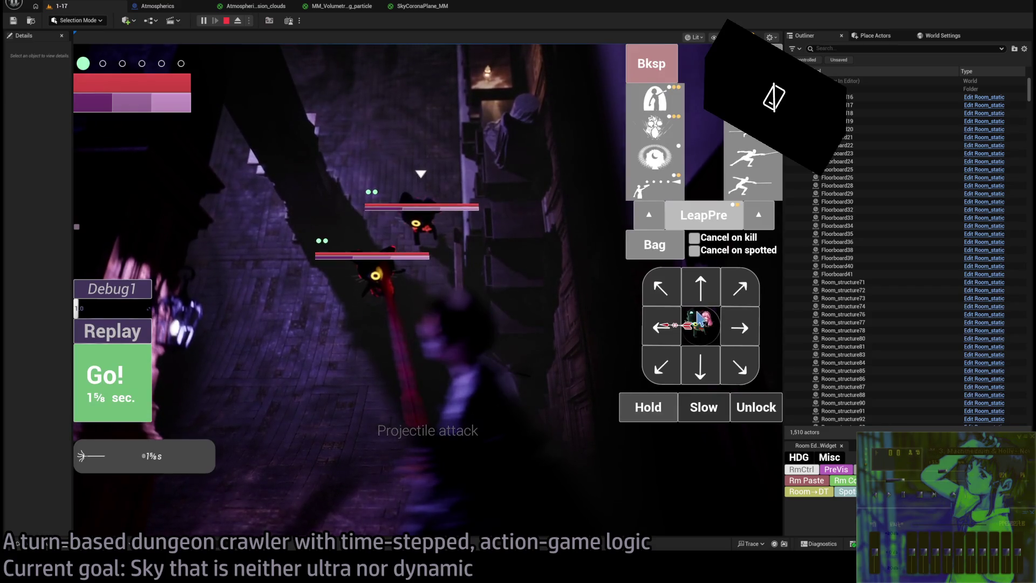
pyautogui.click(700, 325)
pyautogui.click(655, 244)
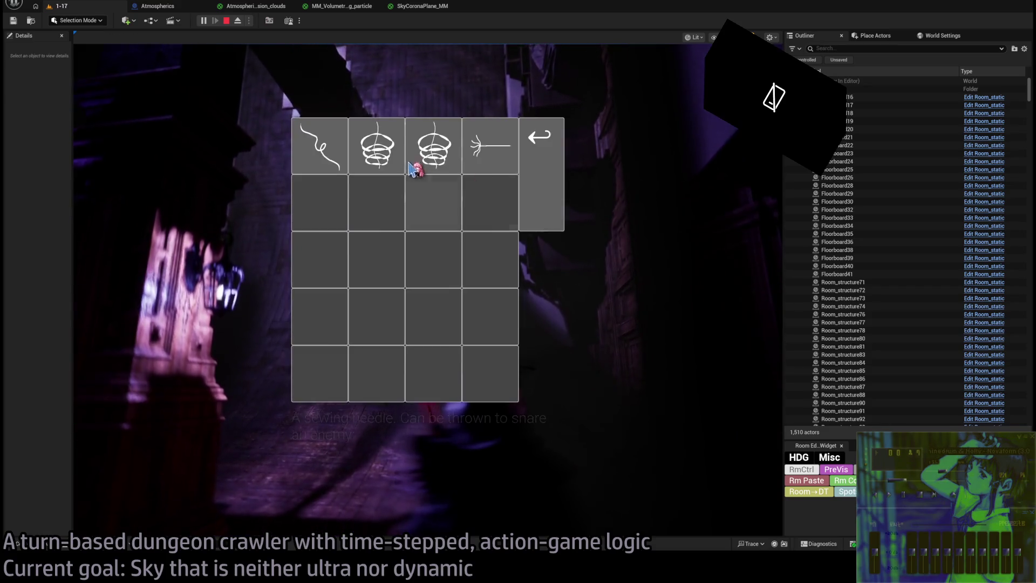
pyautogui.click(408, 164)
pyautogui.click(103, 403)
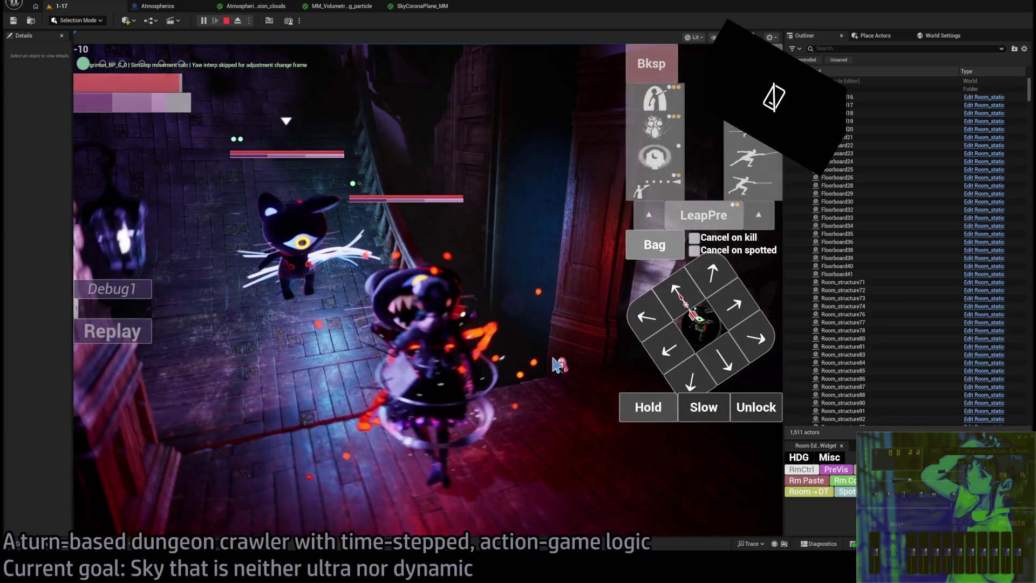
pyautogui.click(131, 338)
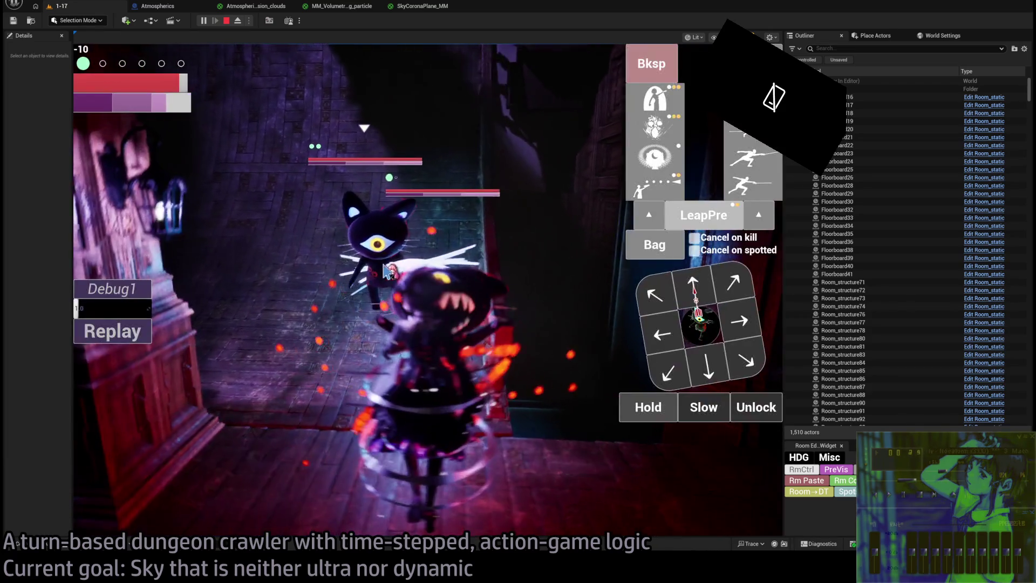
# - Queue fencing attacks, dropping the extra boat skill, and execute the attack turn
pyautogui.click(643, 347)
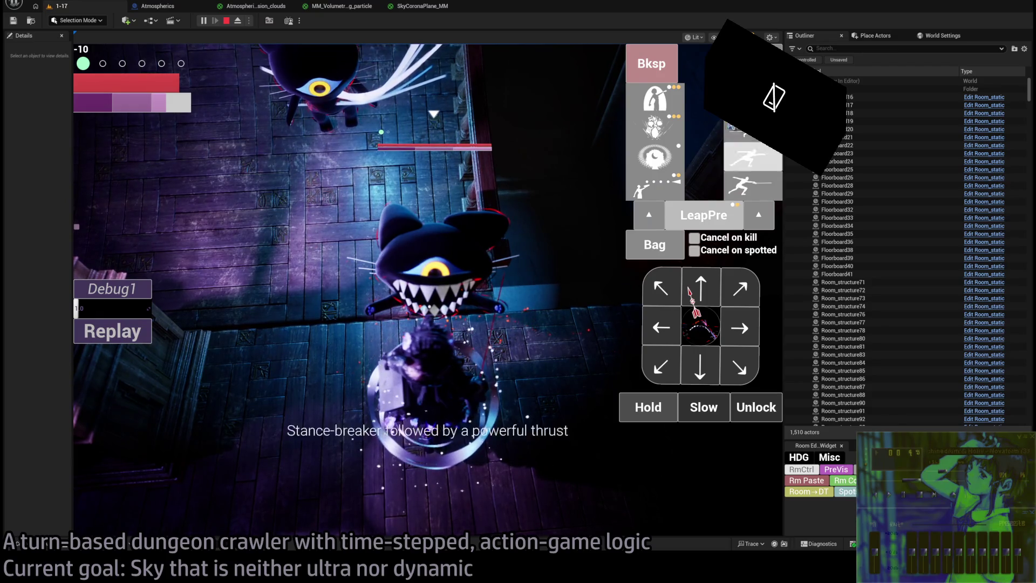
pyautogui.click(752, 157)
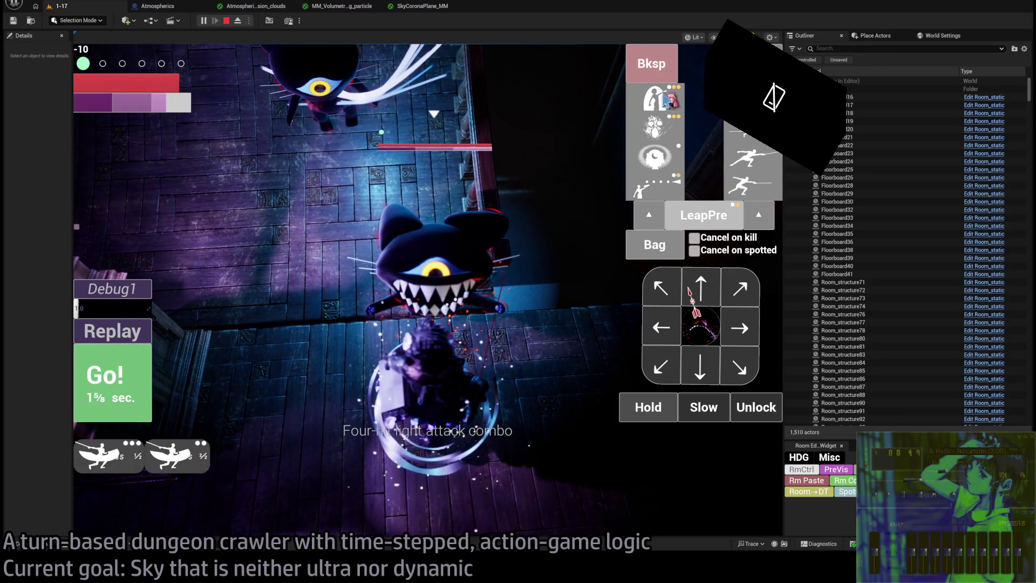
pyautogui.click(651, 63)
pyautogui.click(752, 185)
pyautogui.click(751, 185)
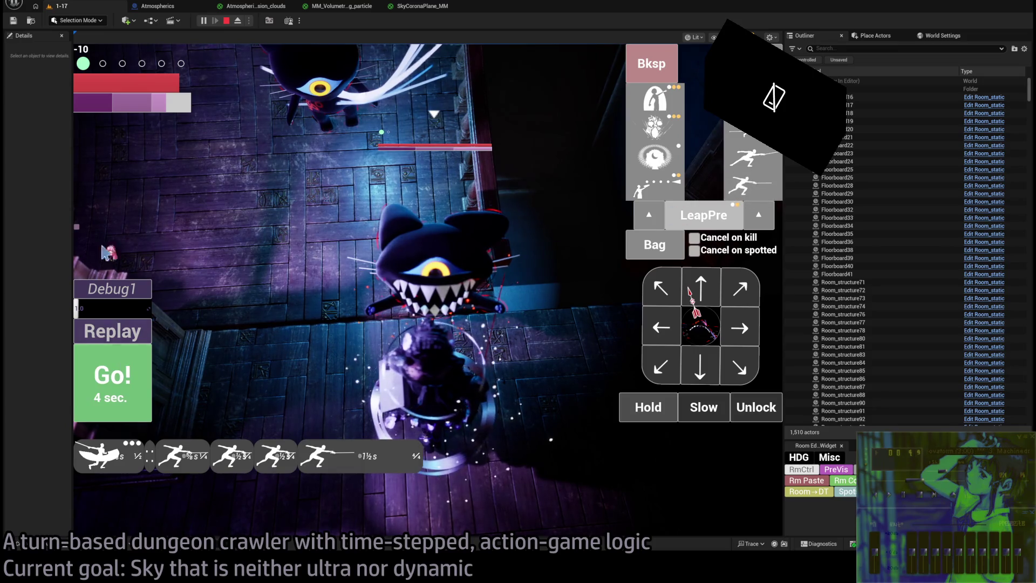
pyautogui.moveTo(124, 71)
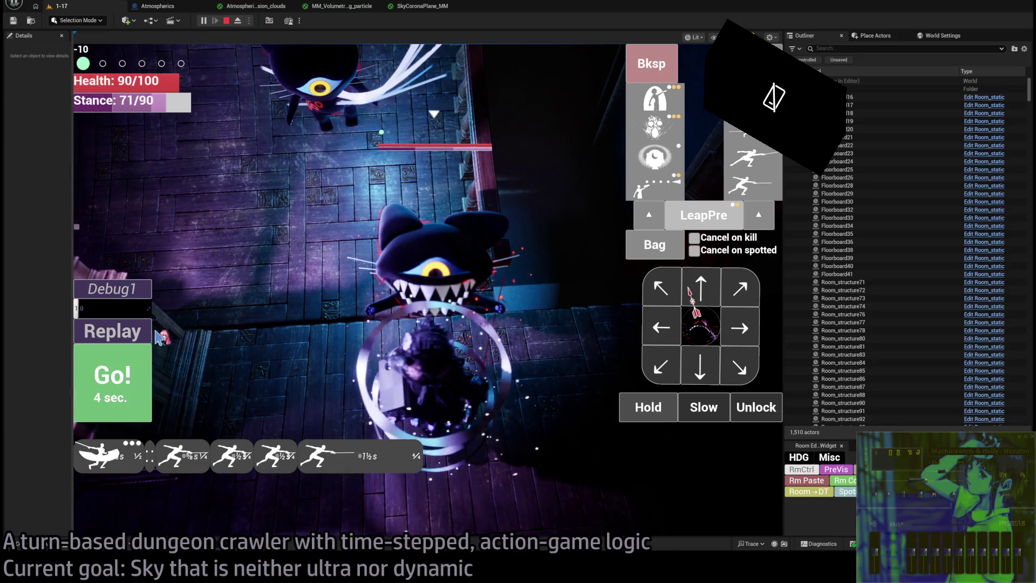
pyautogui.click(116, 377)
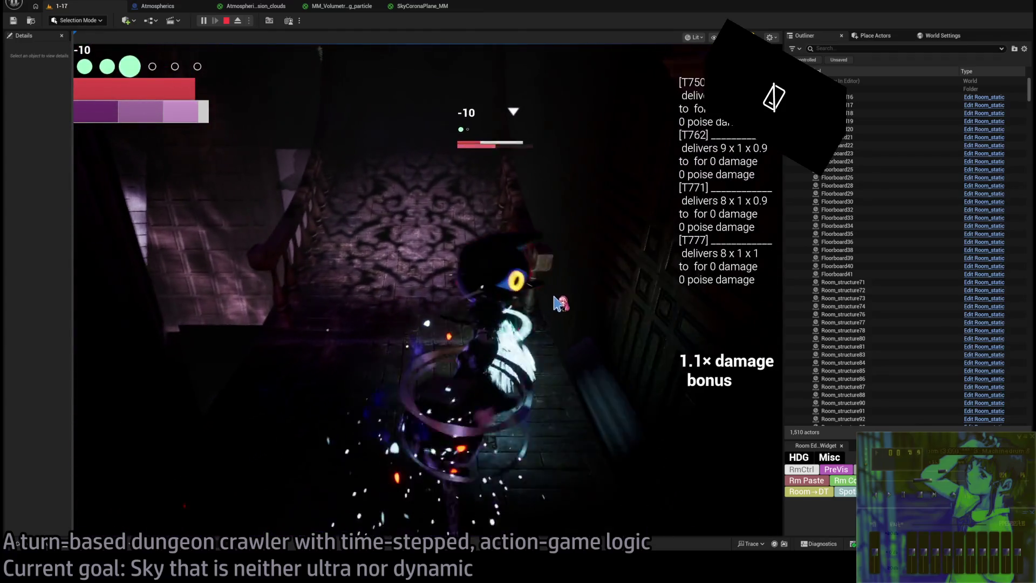
# - Release the enemy lock and play several step-forward turns against the enemy
pyautogui.click(556, 303)
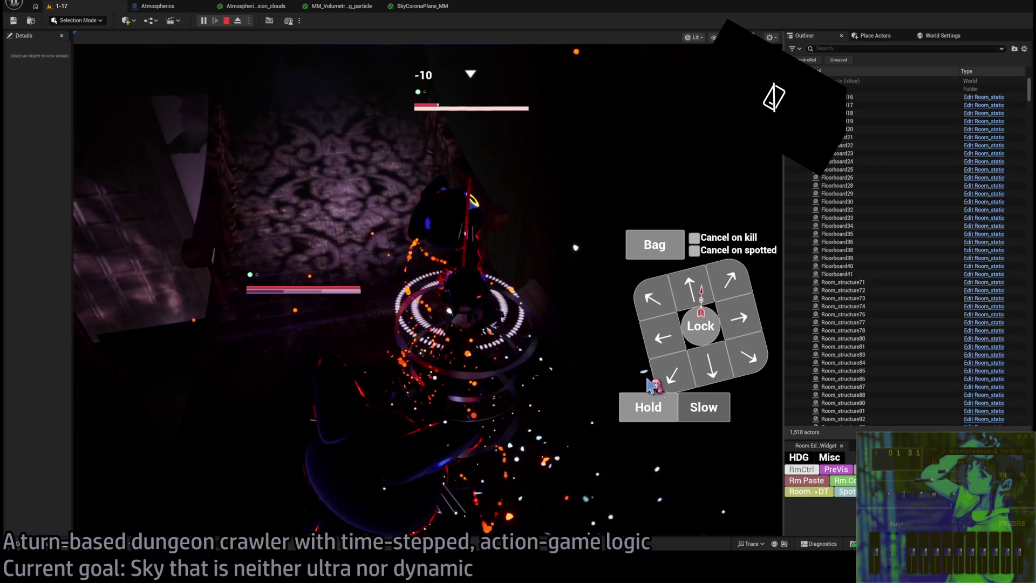
pyautogui.click(655, 290)
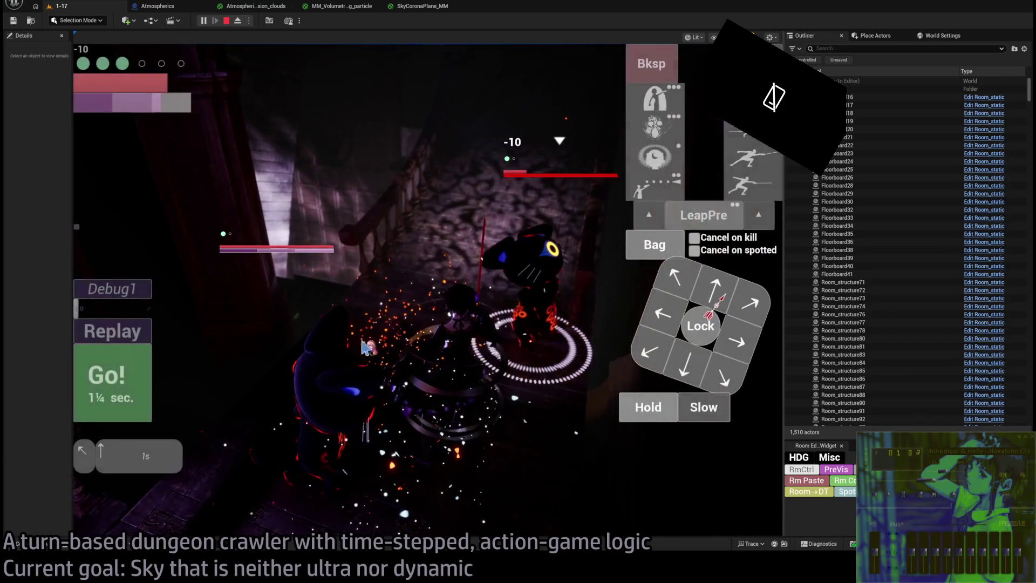
pyautogui.click(705, 302)
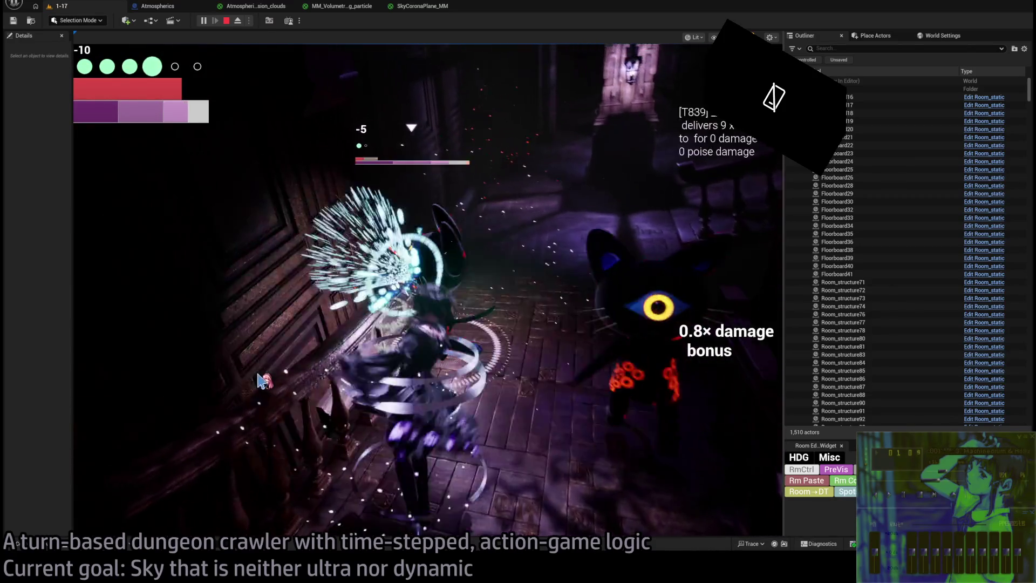
pyautogui.click(701, 327)
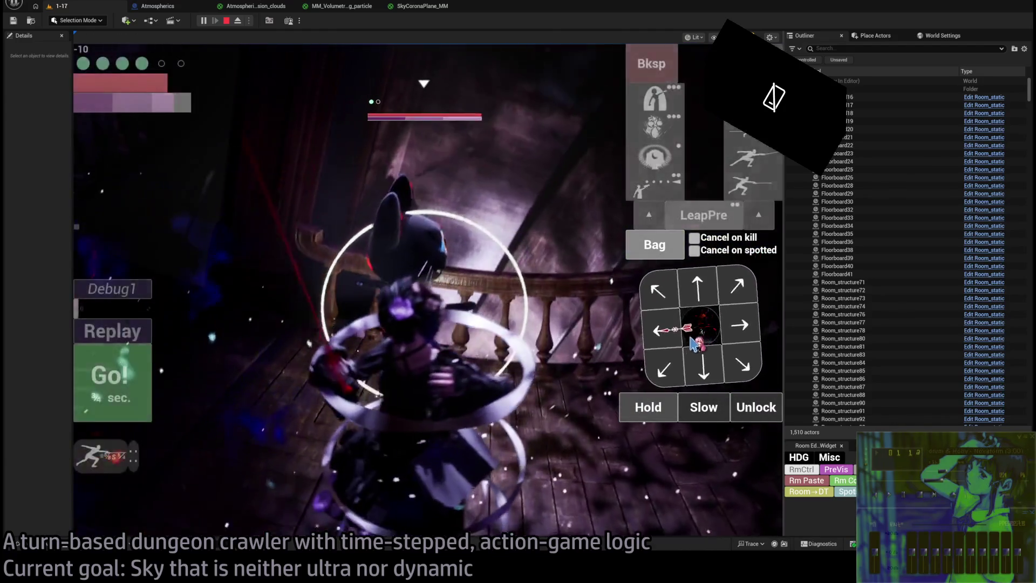
# - Queue a second lunge and more attacks, then execute the 1.1× damage-bonus turn
pyautogui.click(752, 157)
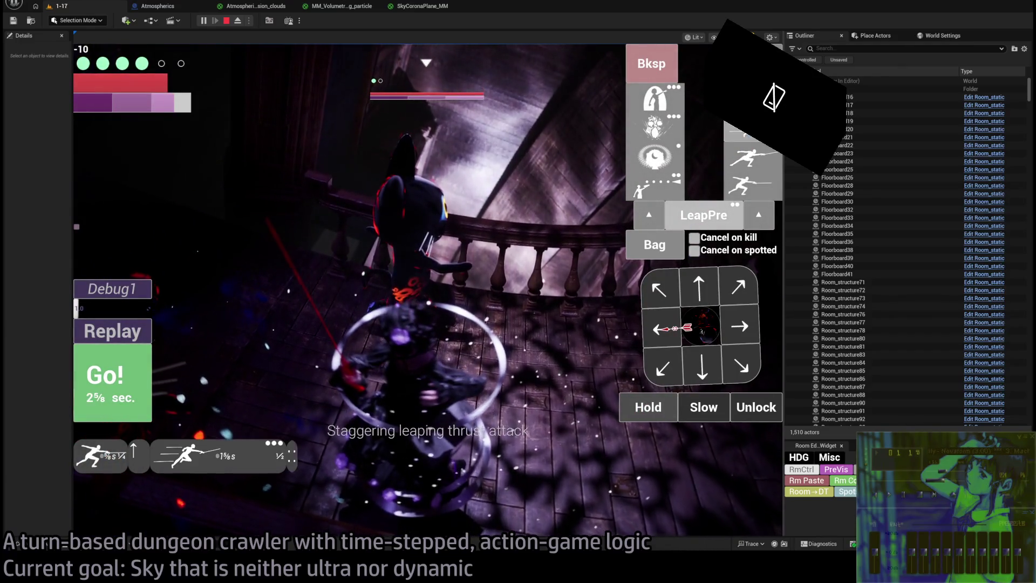
pyautogui.click(651, 63)
pyautogui.click(748, 157)
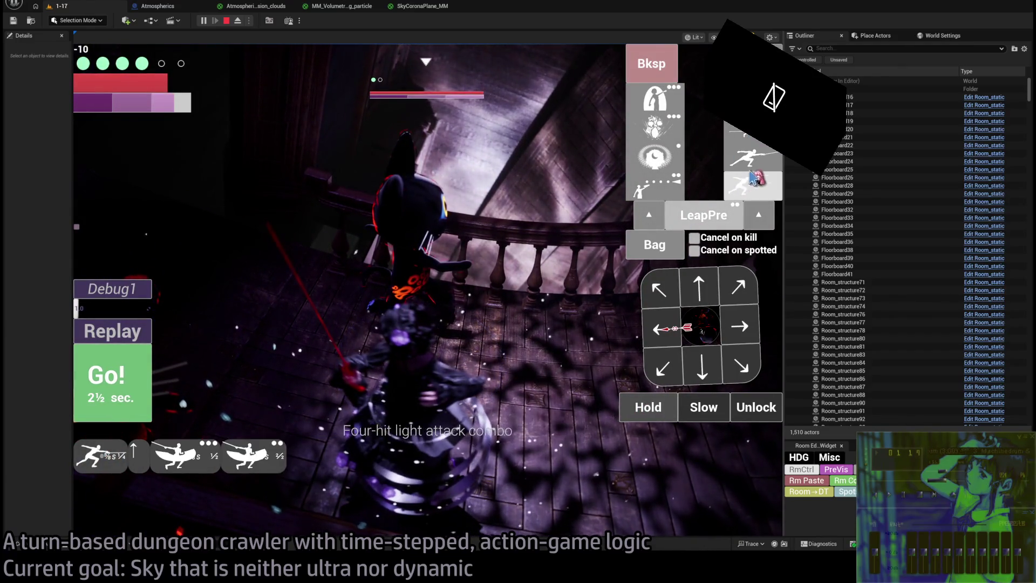
pyautogui.click(752, 162)
pyautogui.click(153, 377)
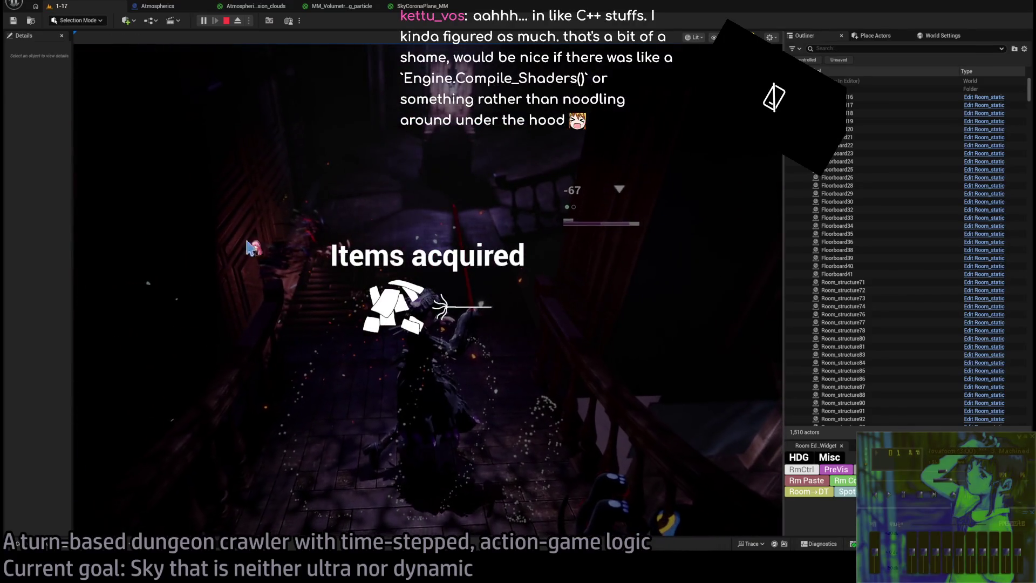
# - Stop the play session, fly the editor camera, and switch to the Volumetric Material docs
pyautogui.click(226, 21)
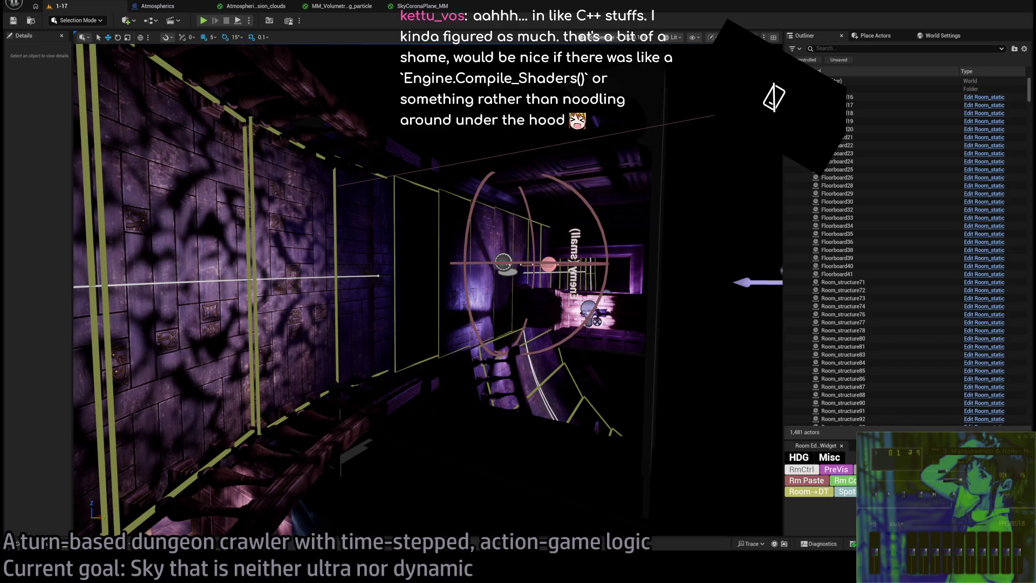
pyautogui.moveTo(429, 387); pyautogui.dragTo(432, 377)
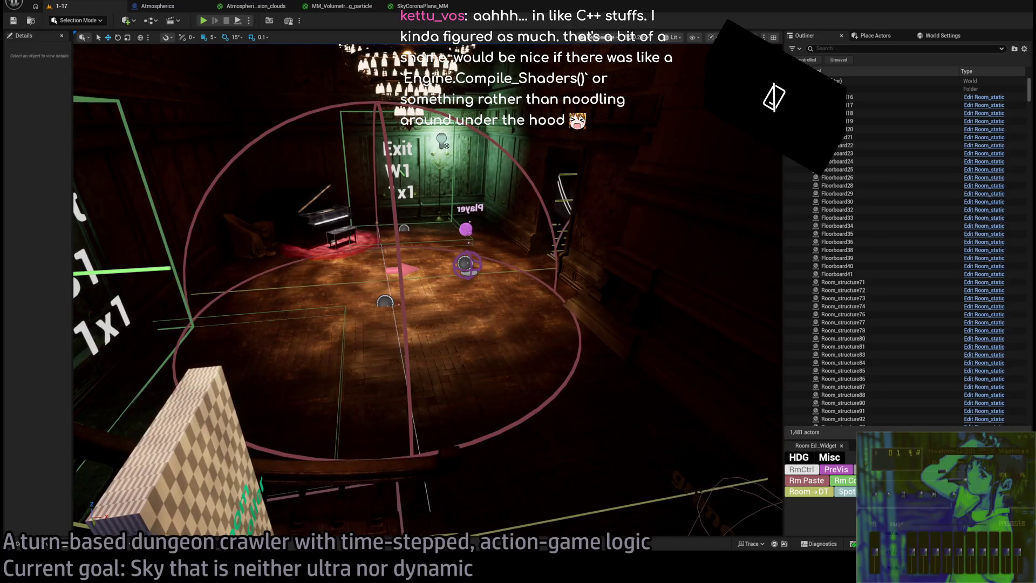
pyautogui.hotkey('alt', 'Tab')
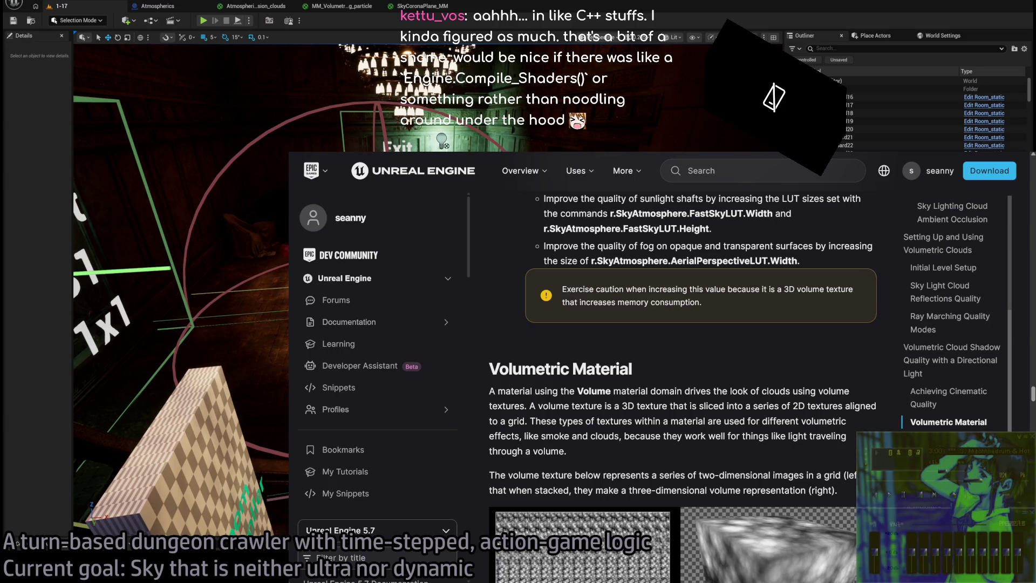
# - Search 'pso cache unreal' and open the Unreal PSO Caches documentation
pyautogui.hotkey('ctrl', 'l')
pyautogui.write('pso cache')
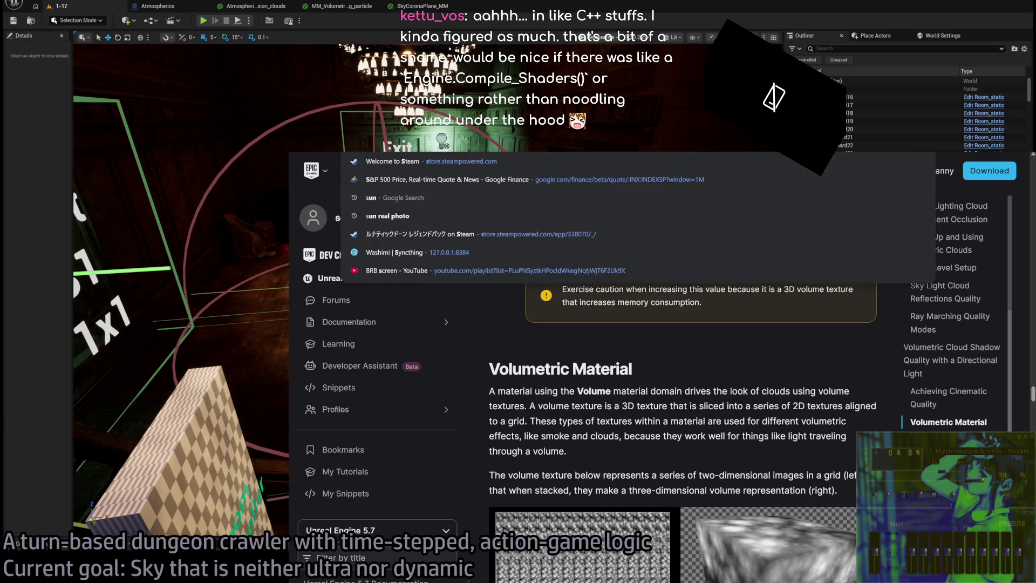
pyautogui.write(' unreal')
pyautogui.press('Return')
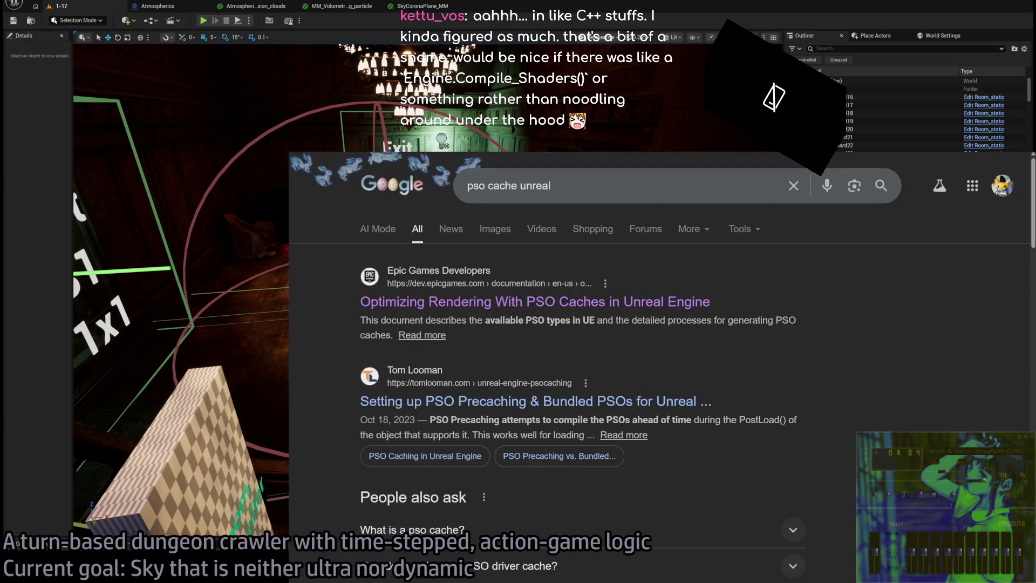
pyautogui.click(621, 303)
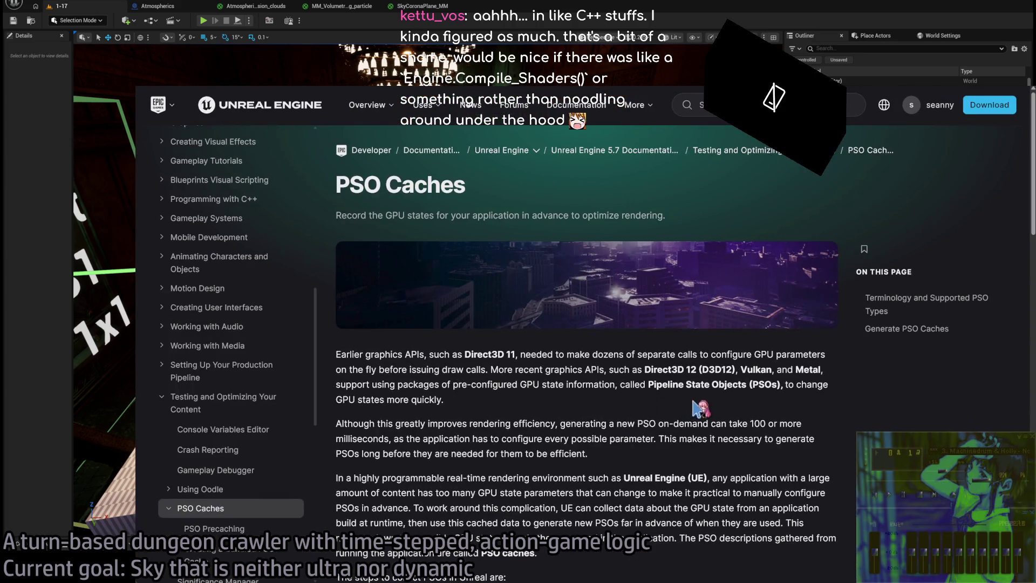
pyautogui.tripleClick(356, 184)
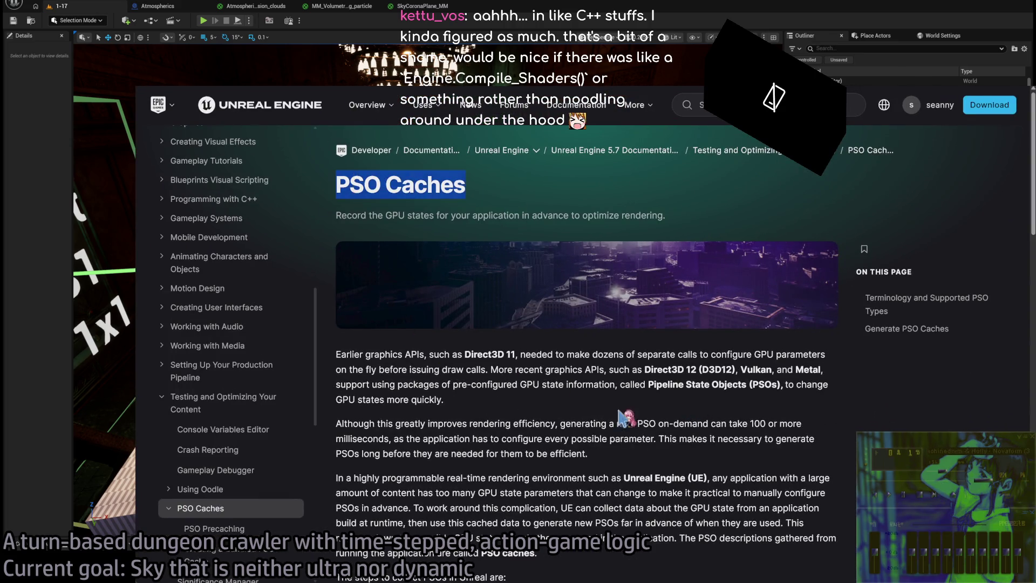
# - Open the PSO Precaching page and scroll to 'Collect Information on PSO Precaching'
pyautogui.scroll(-7, 629, 419)
pyautogui.scroll(-5, 914, 342)
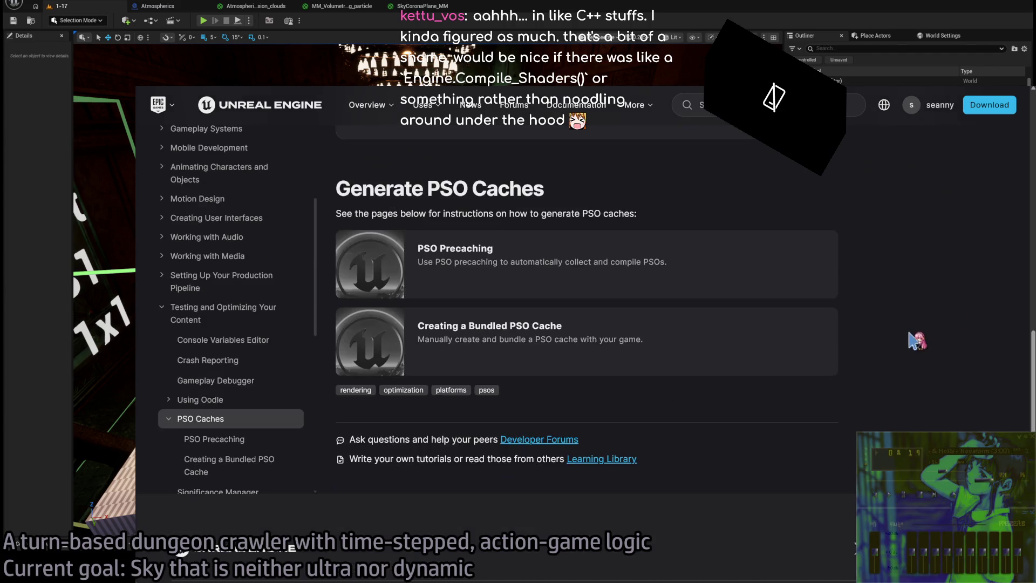
pyautogui.click(515, 339)
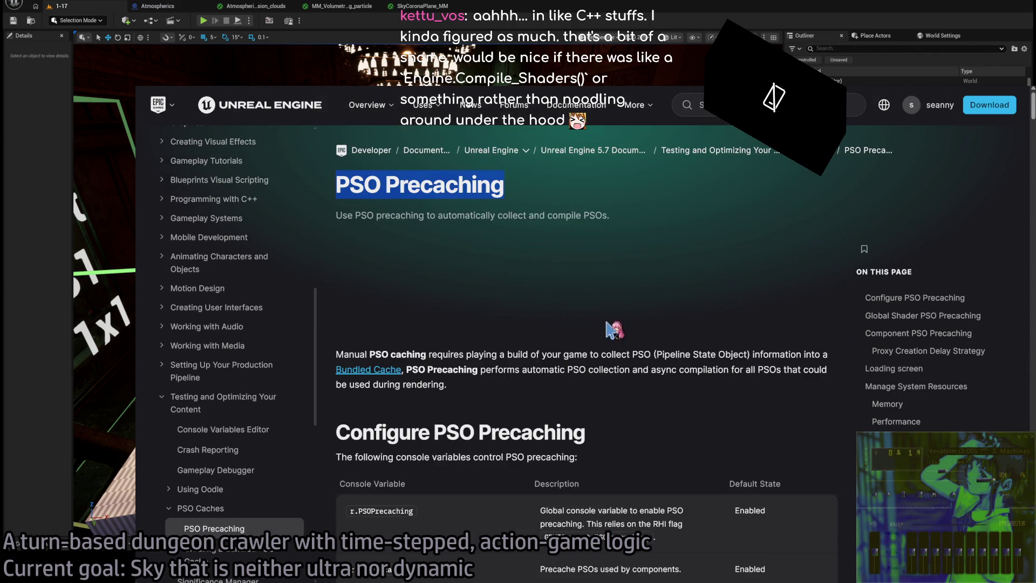
pyautogui.scroll(-10, 613, 330)
pyautogui.scroll(-20, 615, 329)
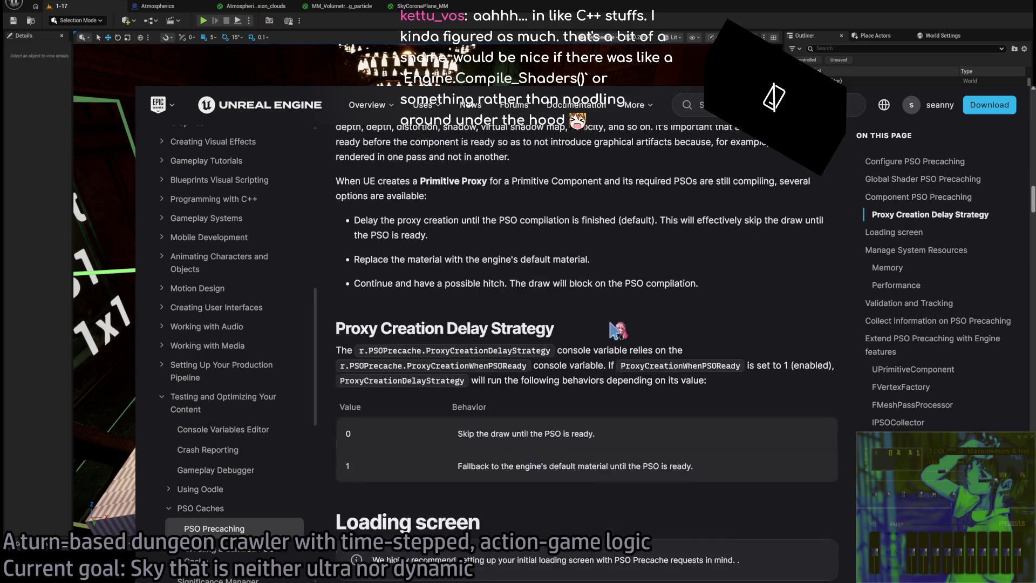
pyautogui.scroll(-20, 615, 329)
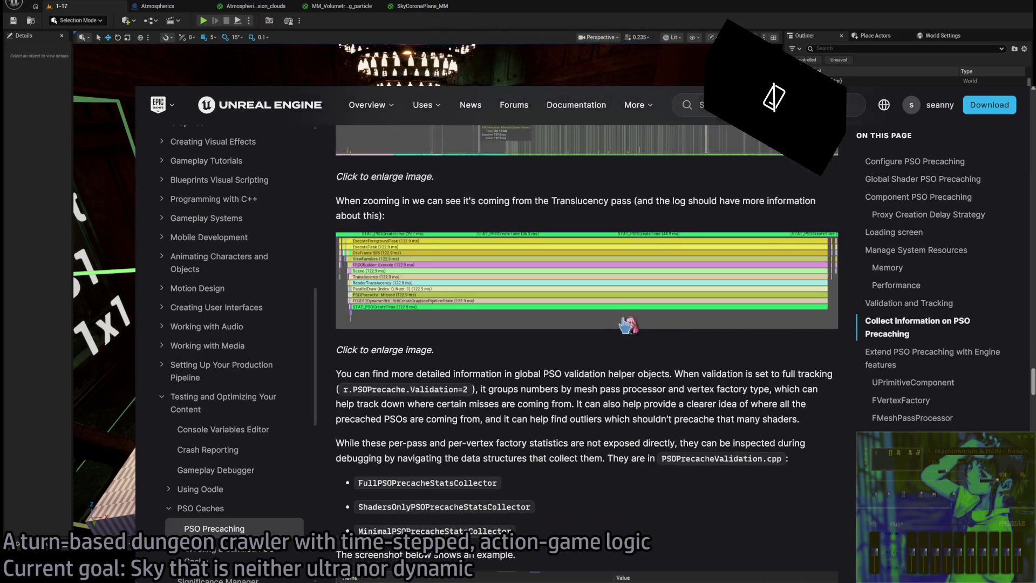
pyautogui.scroll(7, 646, 327)
# - Return to the editor and turn the level 1-17 viewport toward the exit sign
pyautogui.hotkey('alt', 'Tab')
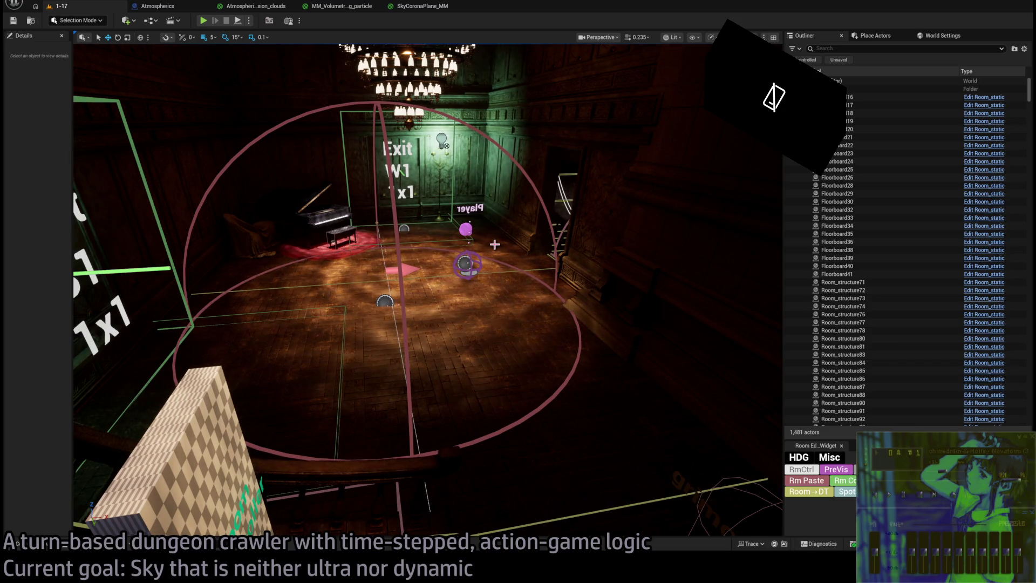
pyautogui.moveTo(311, 177); pyautogui.dragTo(259, 151)
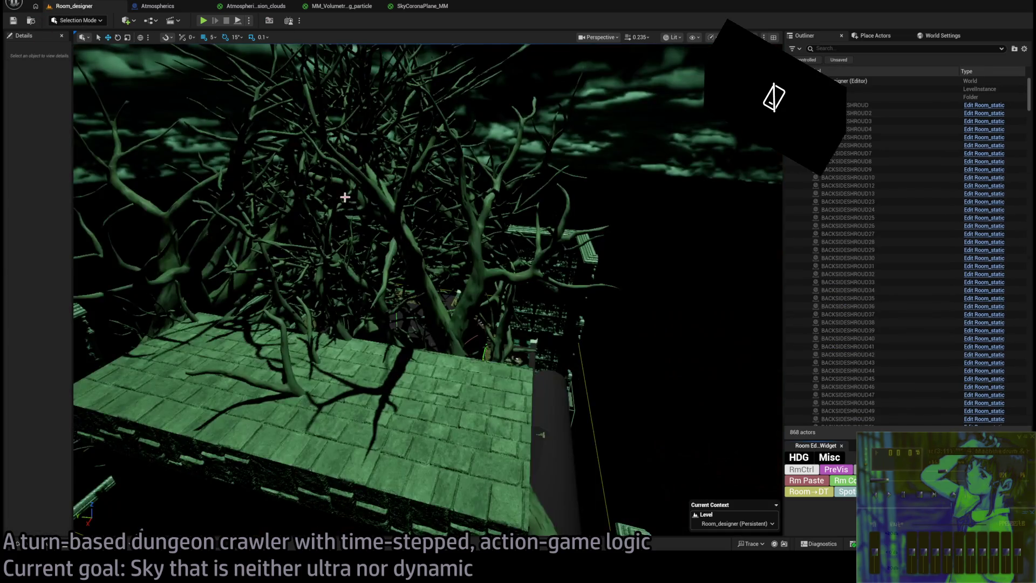
# - Fly the camera through the stairwell and Player area into the tree branches at higher speed
pyautogui.scroll(3, 426, 291)
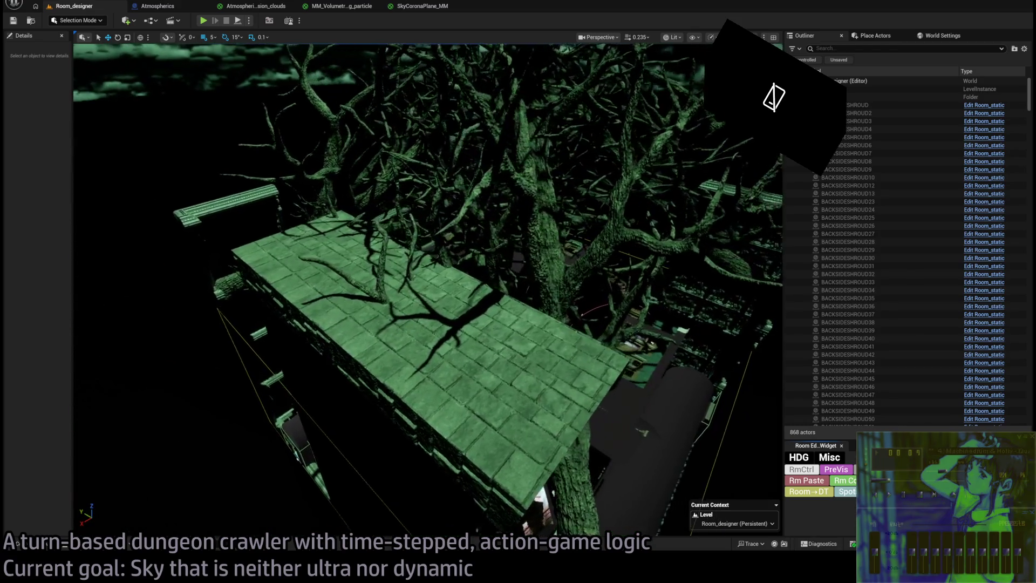
pyautogui.press('w')
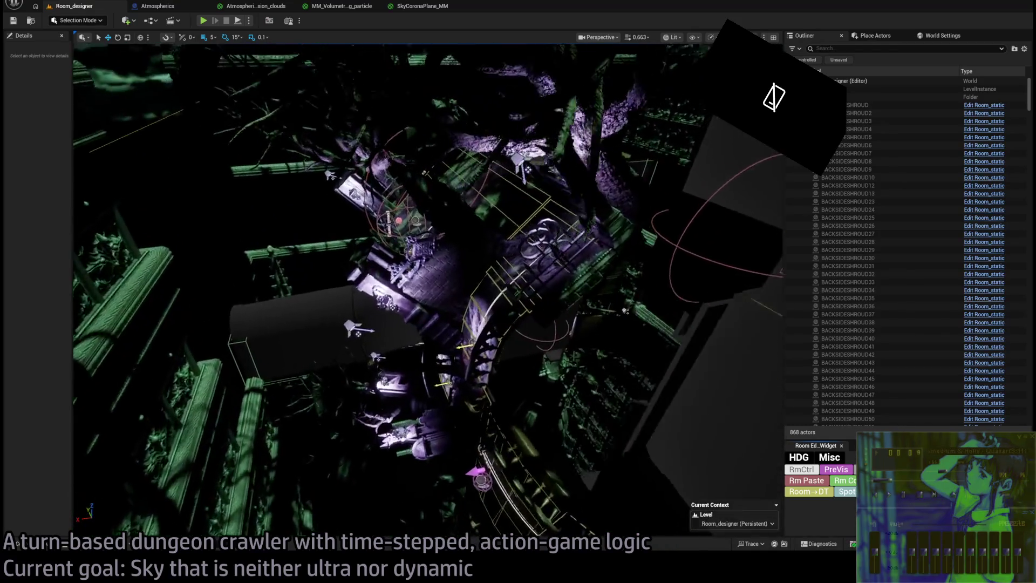
pyautogui.press('w')
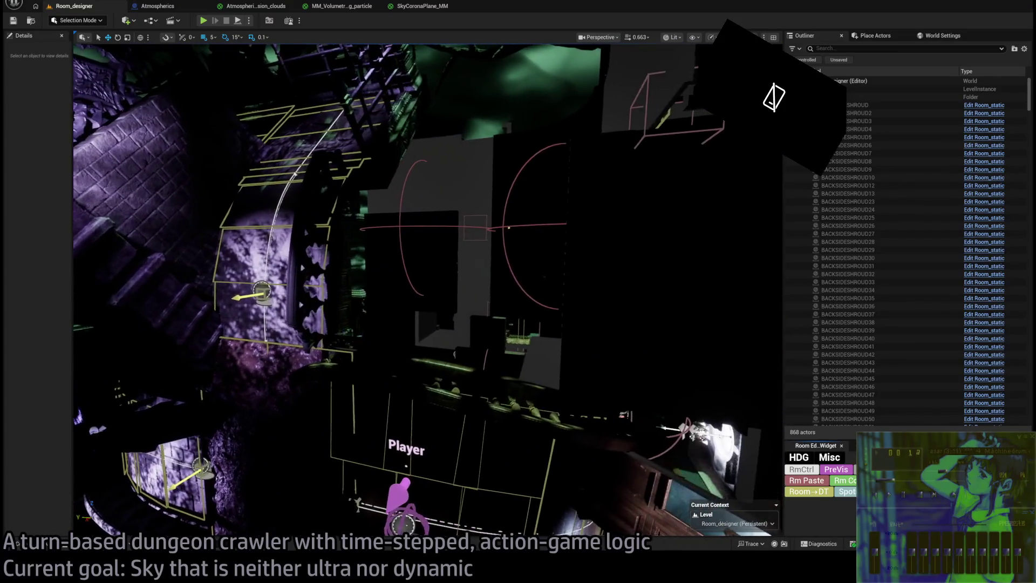
pyautogui.press('w')
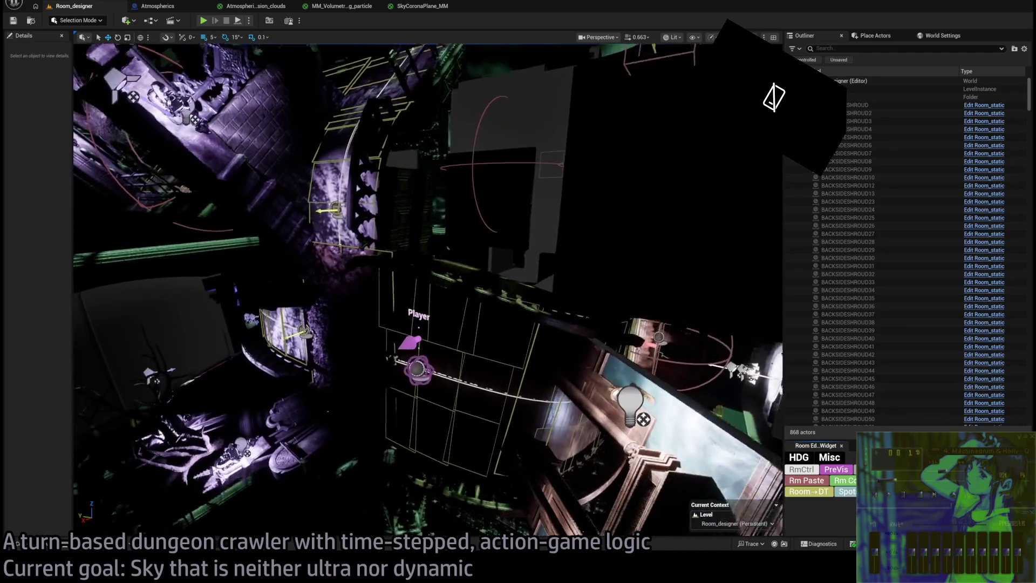
pyautogui.press('w')
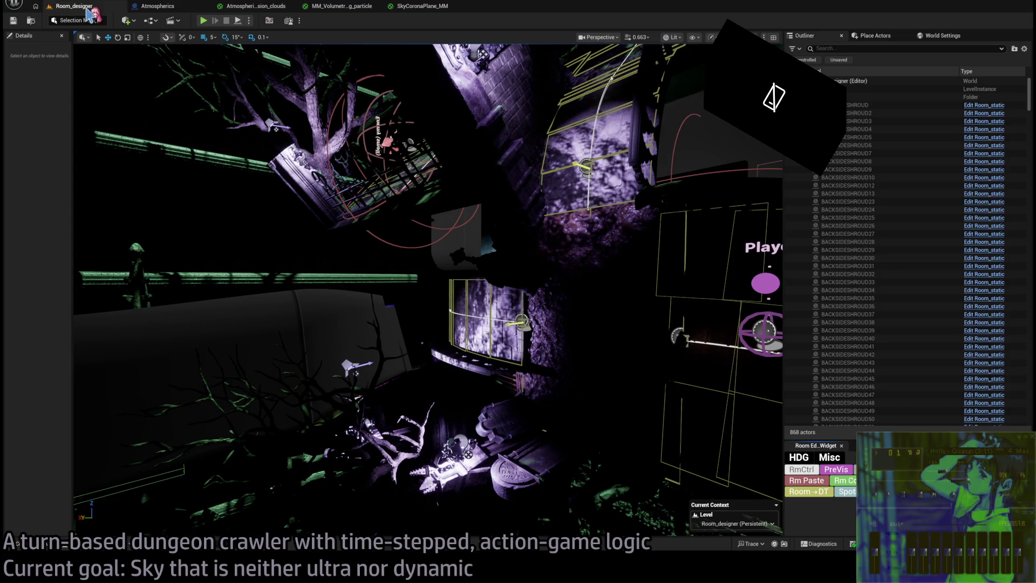
pyautogui.scroll(2, 259, 73)
pyautogui.moveTo(259, 73); pyautogui.dragTo(259, 73)
pyautogui.scroll(3, 428, 289)
# - Back out to the open sky, inspect SkyCoronaPlane_MM's graph and corona preview, then return to the PSO docs
pyautogui.press('s')
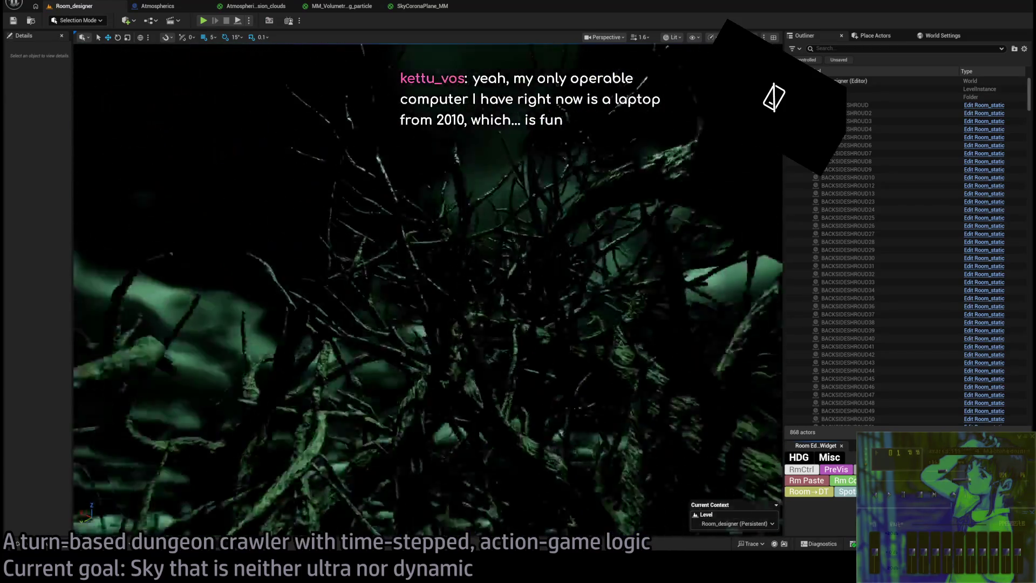
pyautogui.press('s')
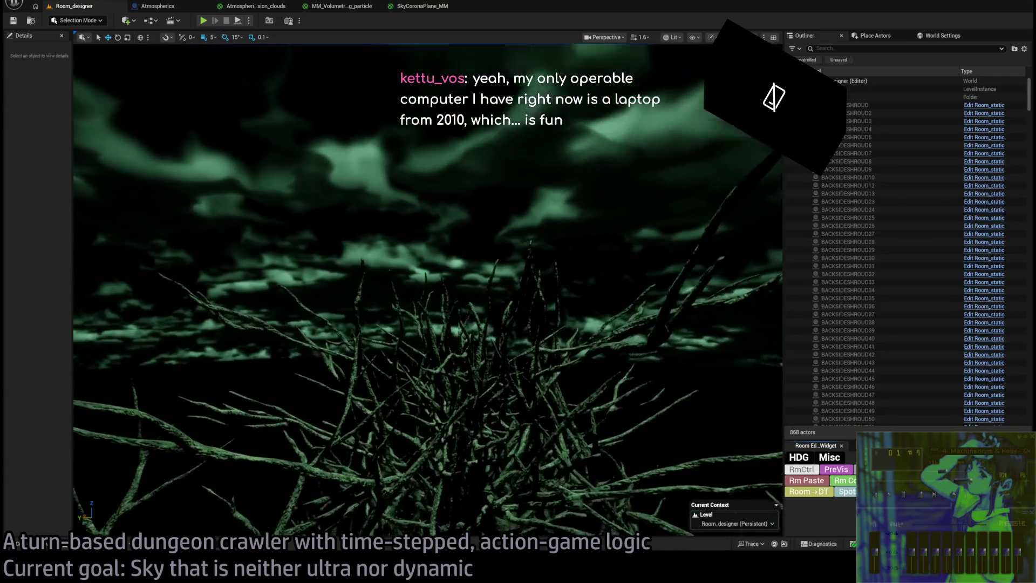
pyautogui.click(421, 5)
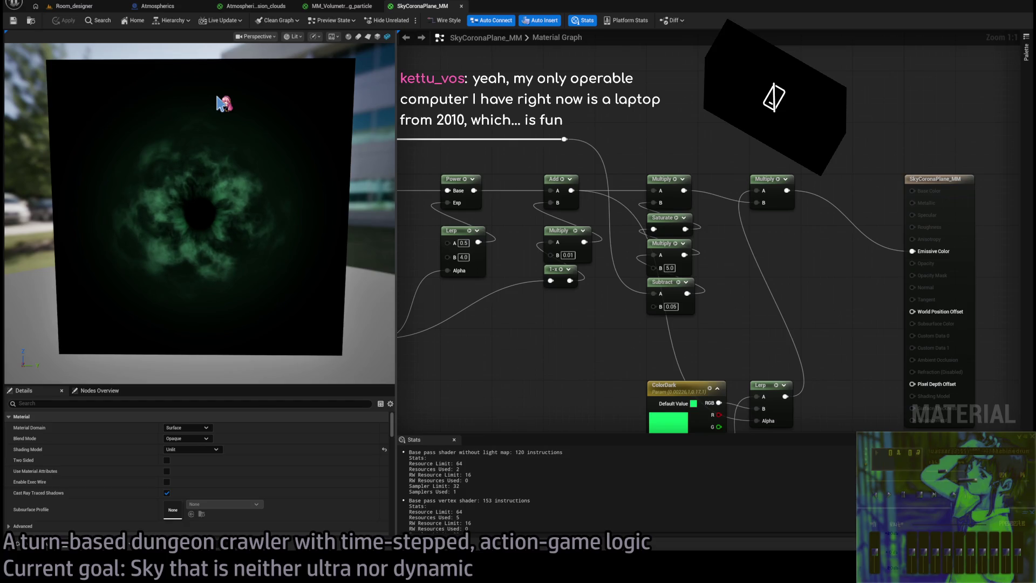
pyautogui.moveTo(323, 274); pyautogui.dragTo(323, 248)
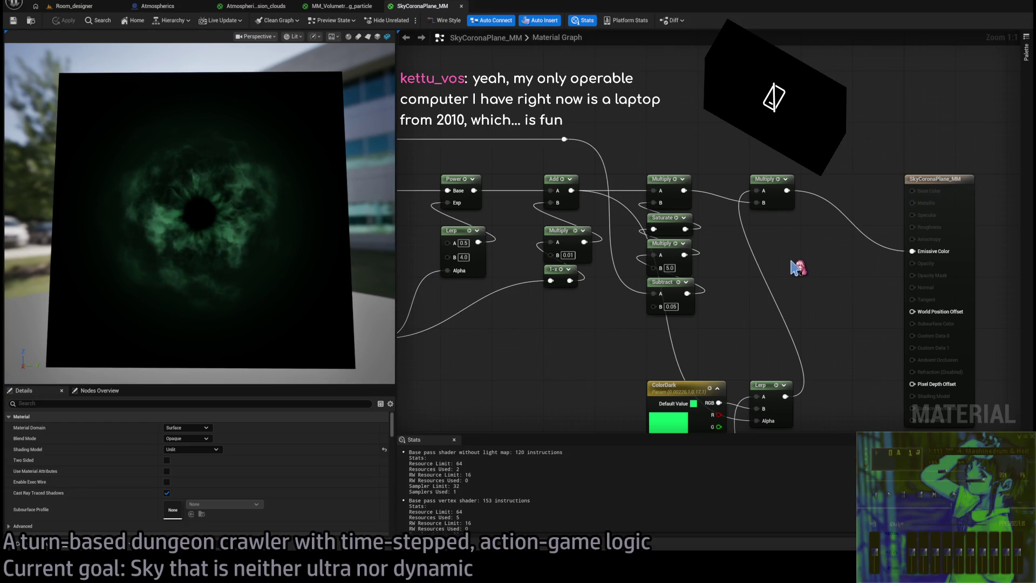
pyautogui.moveTo(798, 269); pyautogui.dragTo(676, 288)
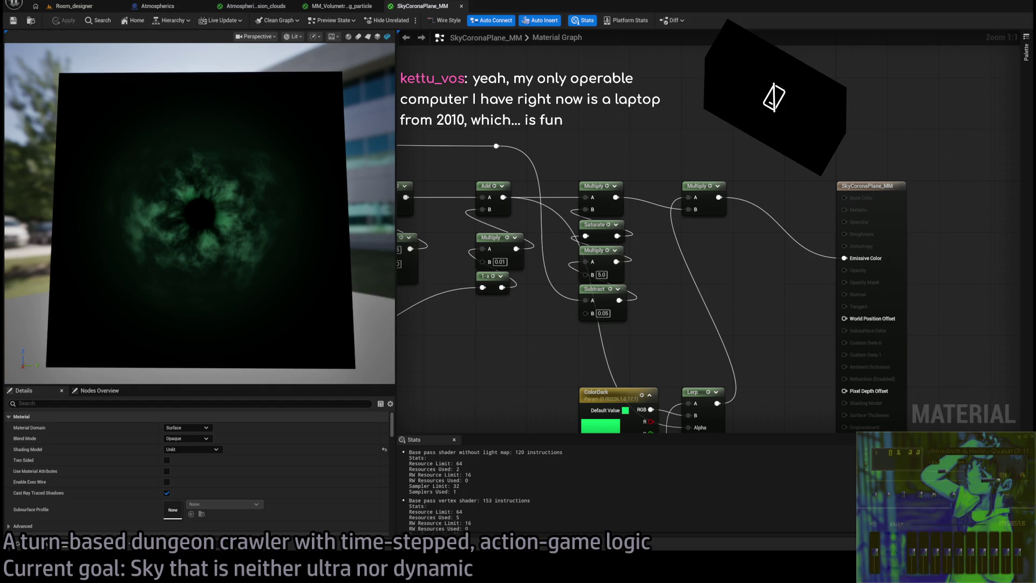
pyautogui.hotkey('alt', 'Tab')
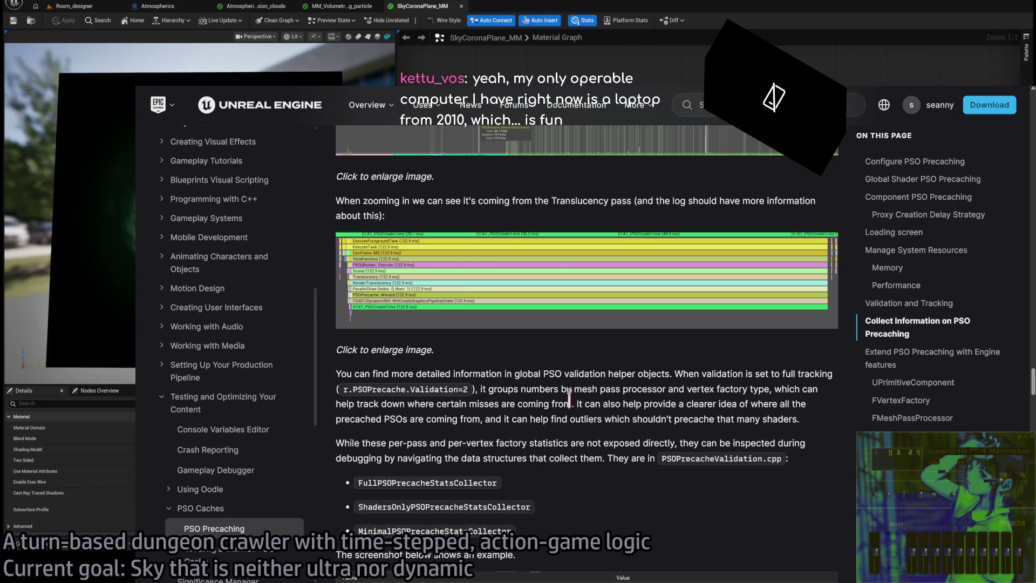
# - Search 'gtx titan' and open its TechPowerUp specs page, noting the 2013 launch year
pyautogui.hotkey('ctrl', 't')
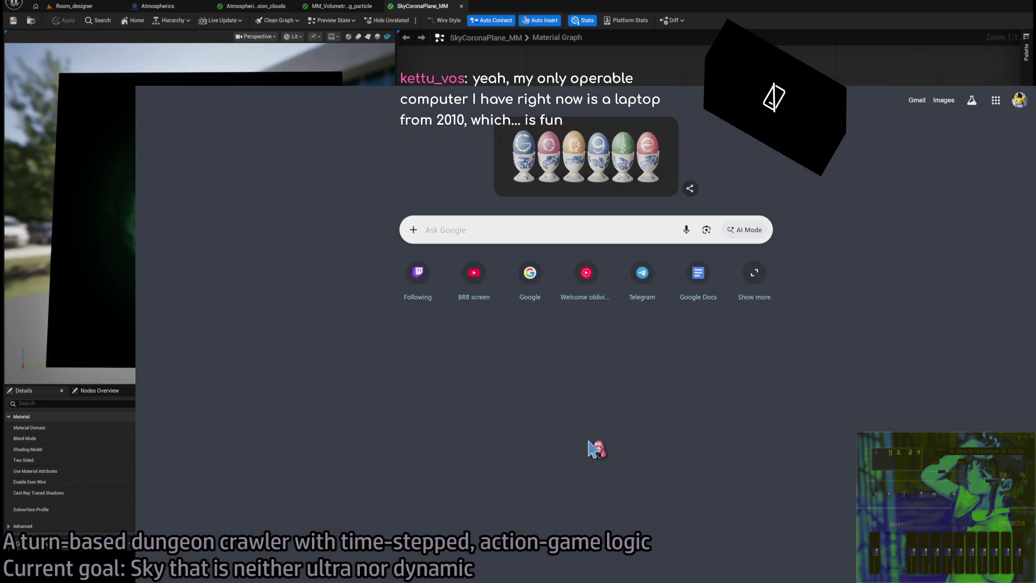
pyautogui.write('gtx titan')
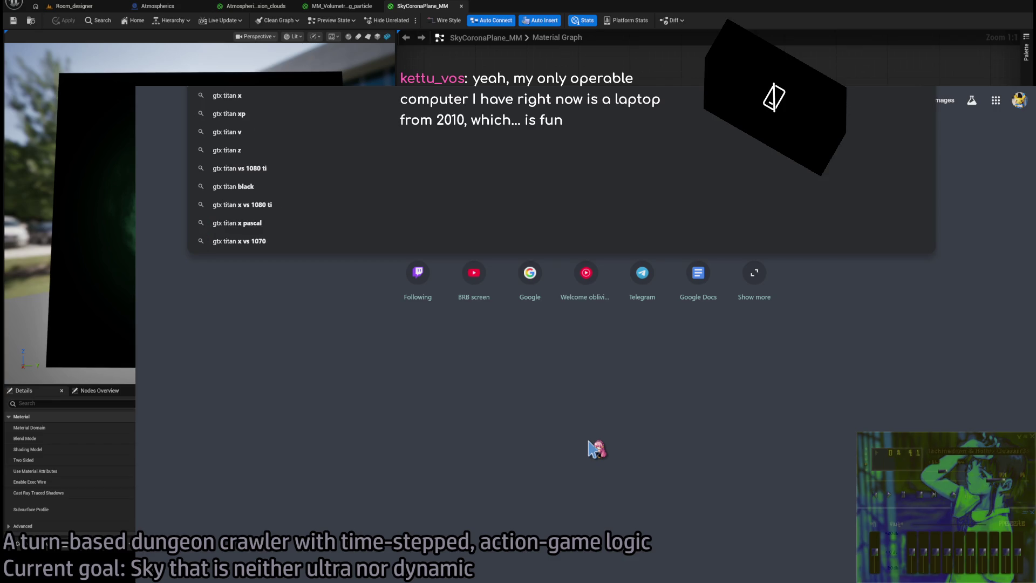
pyautogui.press('Return')
pyautogui.scroll(-5, 431, 349)
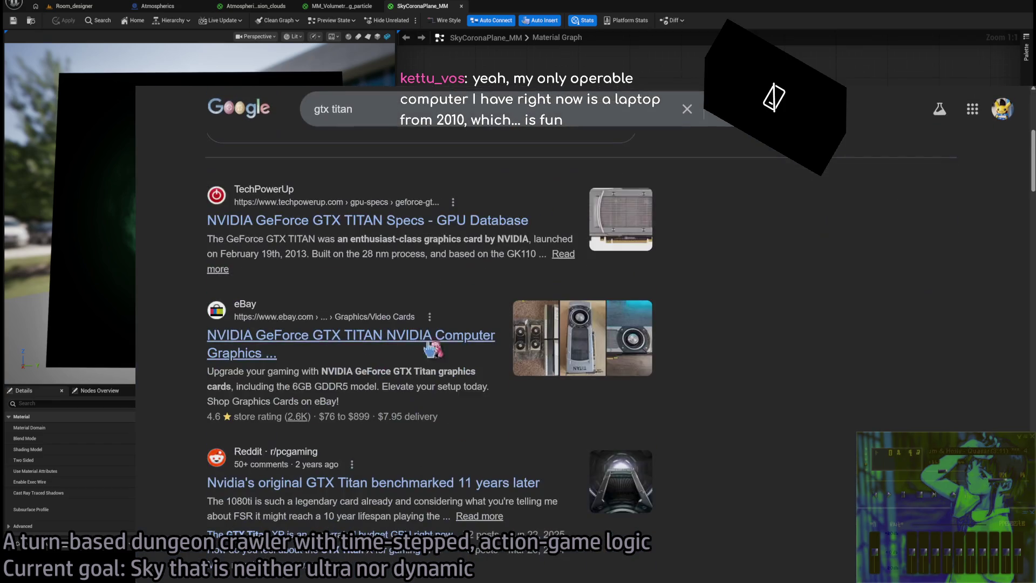
pyautogui.click(384, 227)
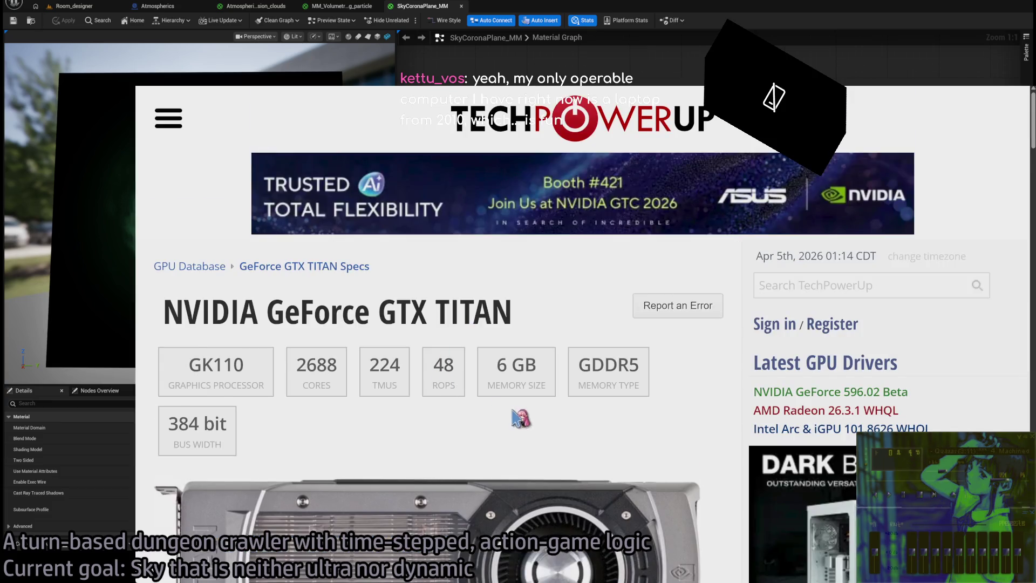
pyautogui.scroll(-10, 514, 415)
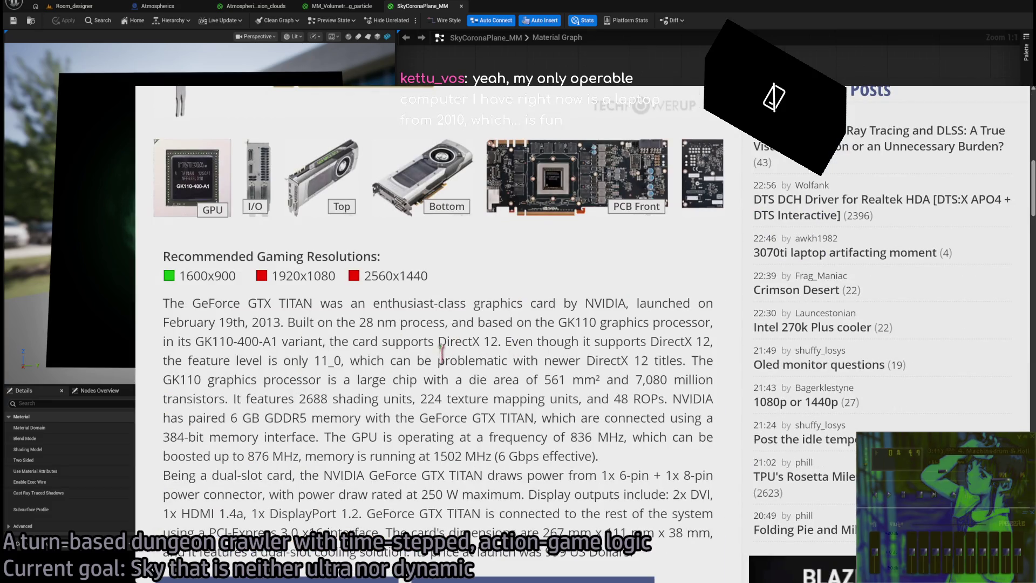
pyautogui.doubleClick(261, 324)
# - Scan the GTX TITAN specs, highlighting the 6 GB memory size
pyautogui.scroll(6, 494, 341)
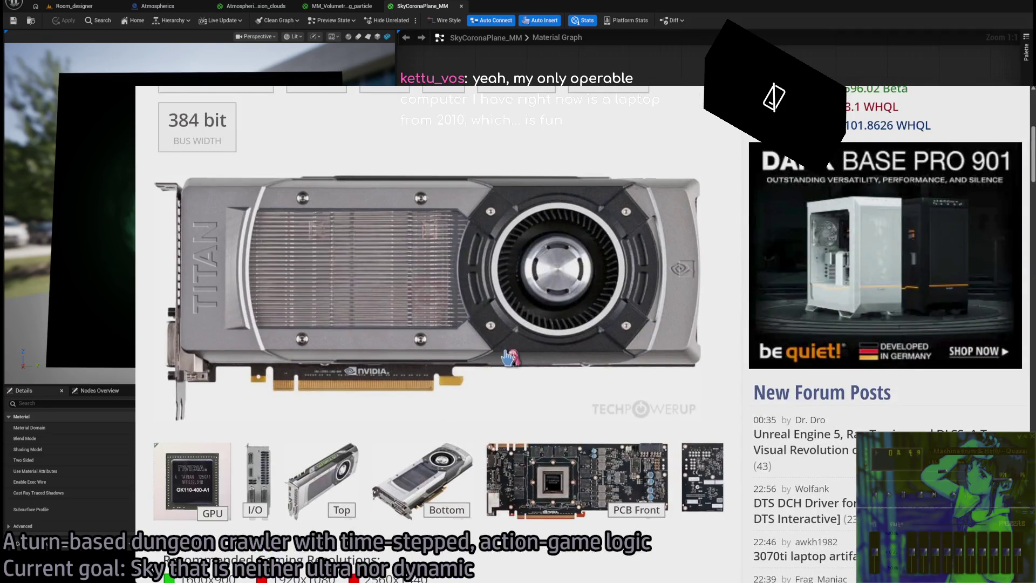
pyautogui.scroll(3, 508, 358)
pyautogui.scroll(2, 416, 195)
pyautogui.moveTo(183, 218)
pyautogui.mouseDown()
pyautogui.moveTo(434, 296)
pyautogui.moveTo(734, 407)
pyautogui.mouseUp()
pyautogui.click(731, 406)
pyautogui.middleClick(710, 365)
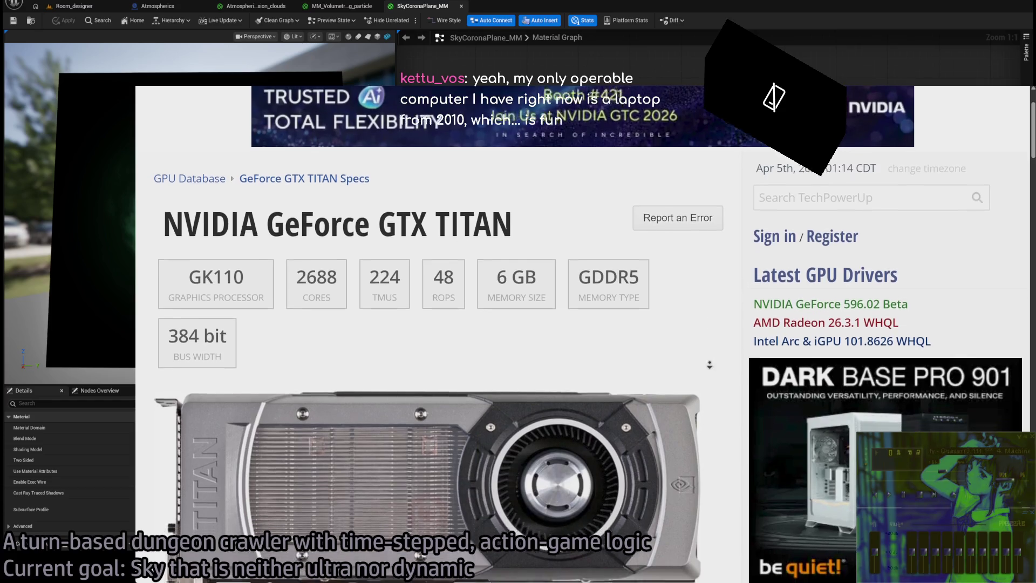
pyautogui.click(504, 197)
pyautogui.tripleClick(512, 207)
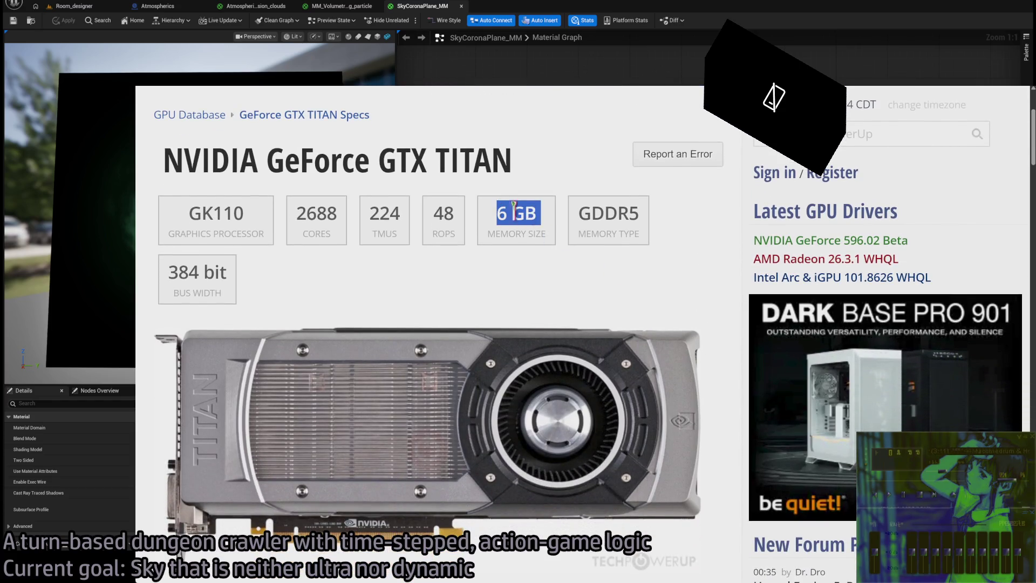
pyautogui.click(513, 207)
pyautogui.tripleClick(511, 209)
pyautogui.click(690, 270)
pyautogui.scroll(-1, 701, 280)
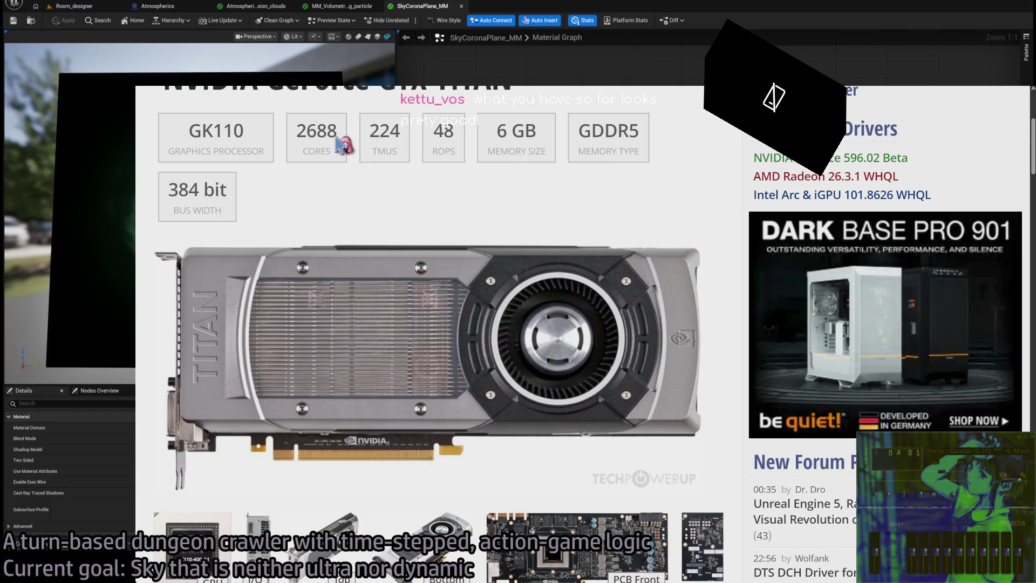
pyautogui.scroll(3, 472, 210)
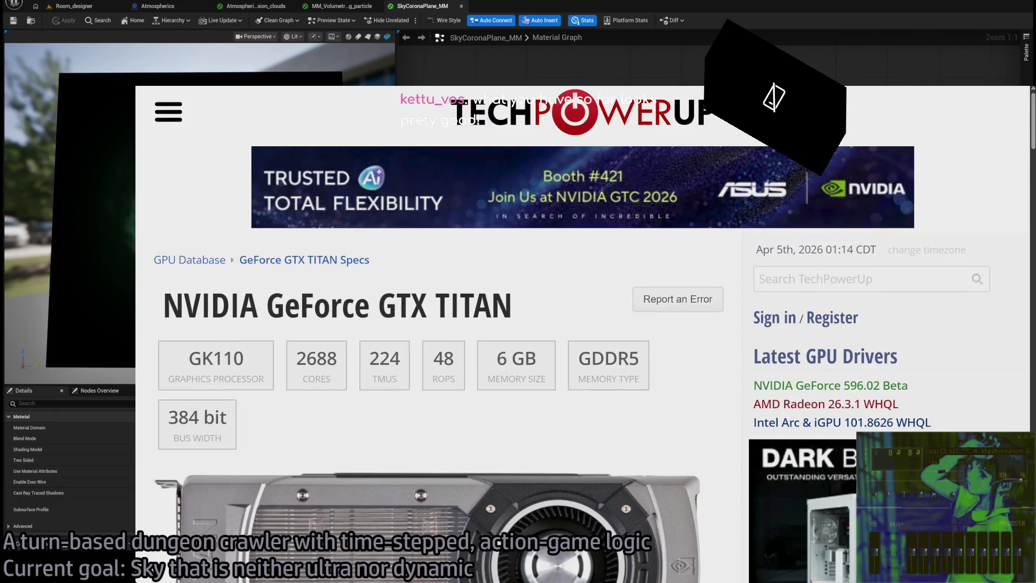
# - Look up the 'gtx 580' TechPowerUp specs, then return via the PSO docs tab to the material editor
pyautogui.hotkey('alt', 'Left')
pyautogui.click(367, 108)
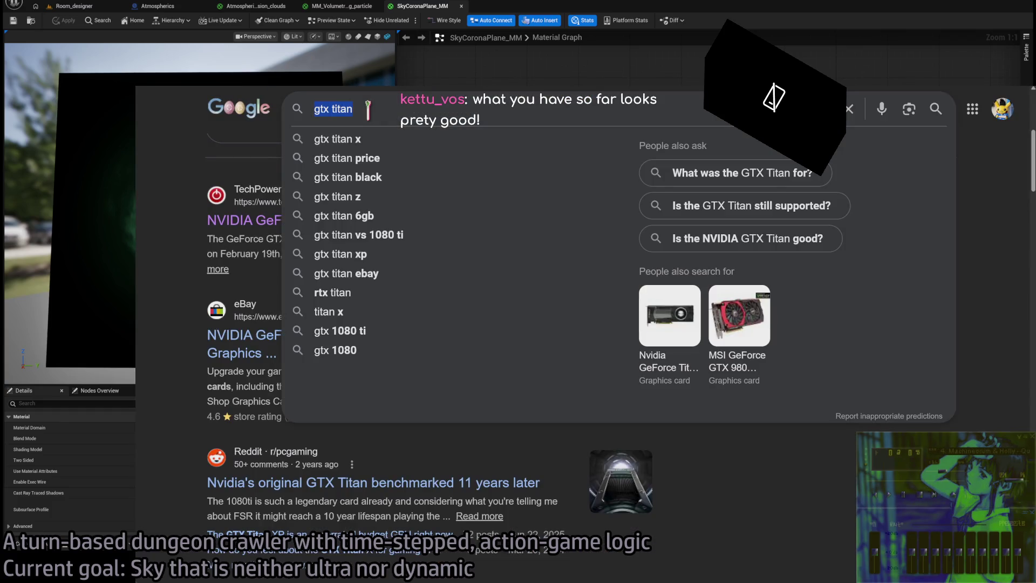
pyautogui.write('gtx 580')
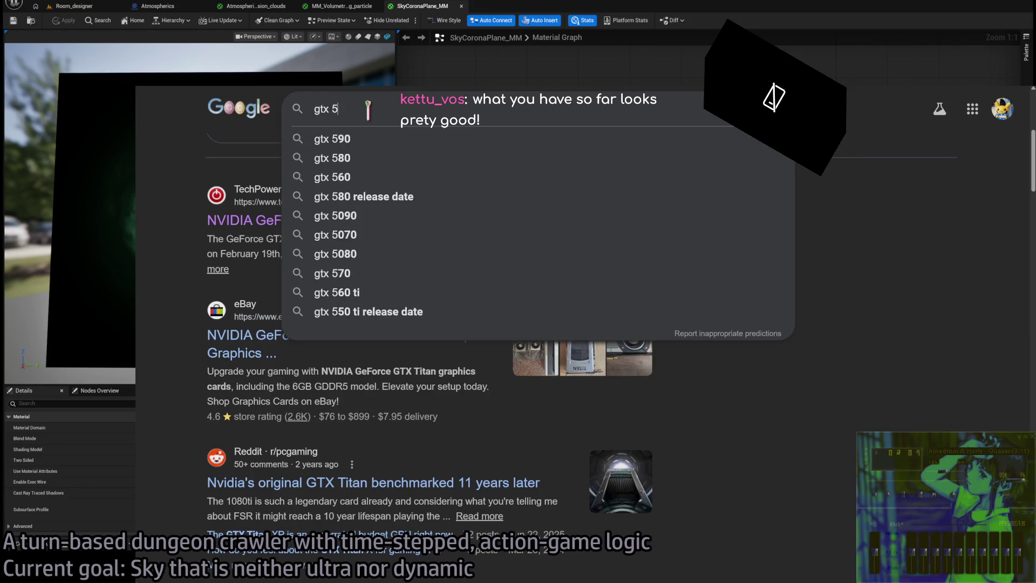
pyautogui.press('Return')
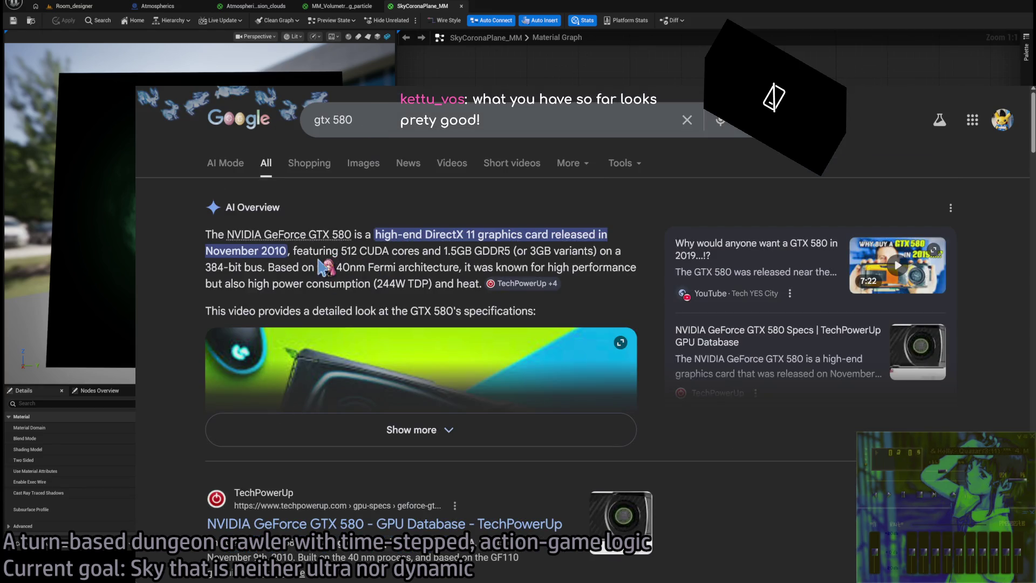
pyautogui.scroll(-3, 389, 307)
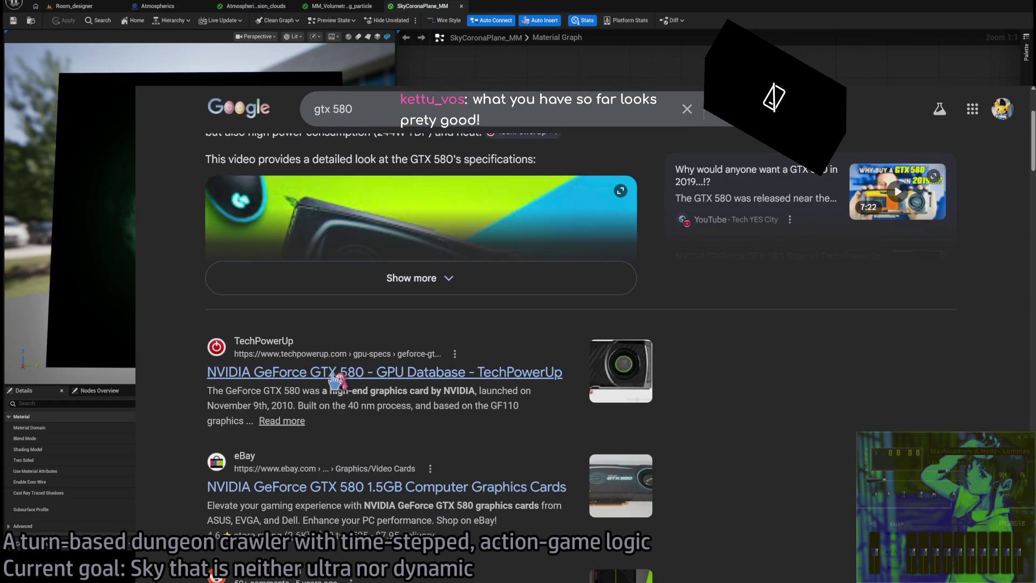
pyautogui.click(383, 378)
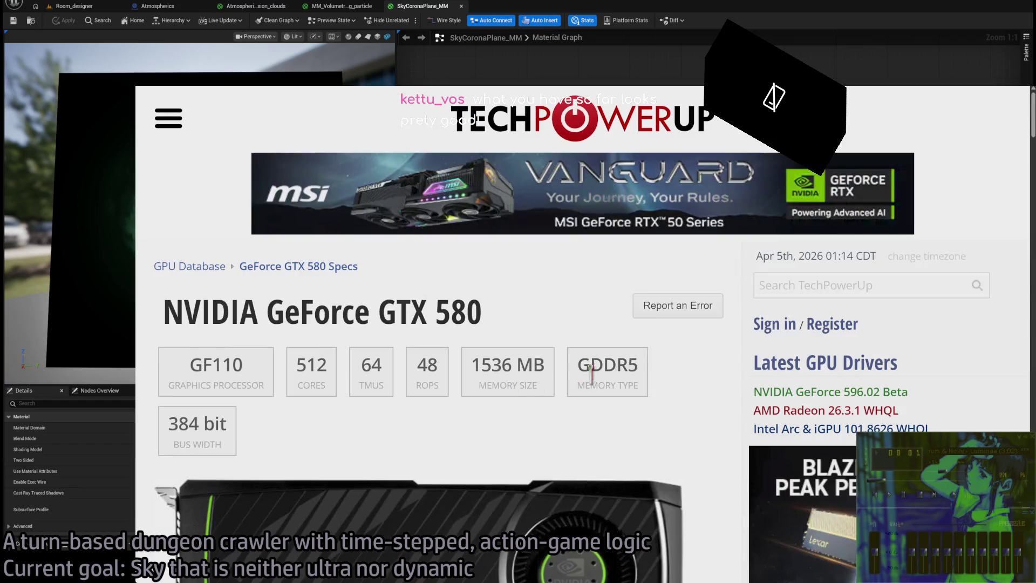
pyautogui.scroll(-9, 514, 386)
pyautogui.scroll(5, 704, 434)
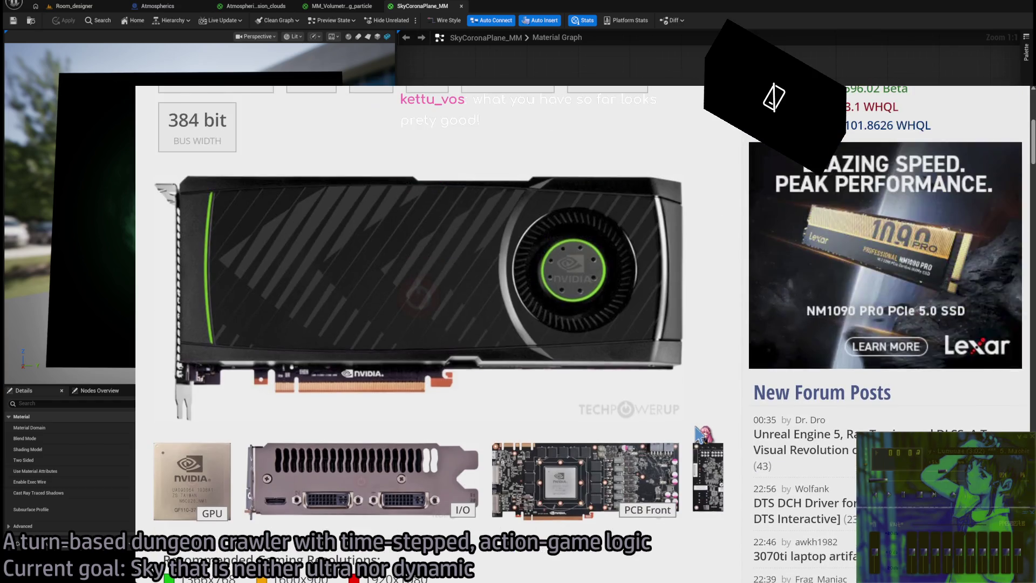
pyautogui.scroll(-5, 704, 434)
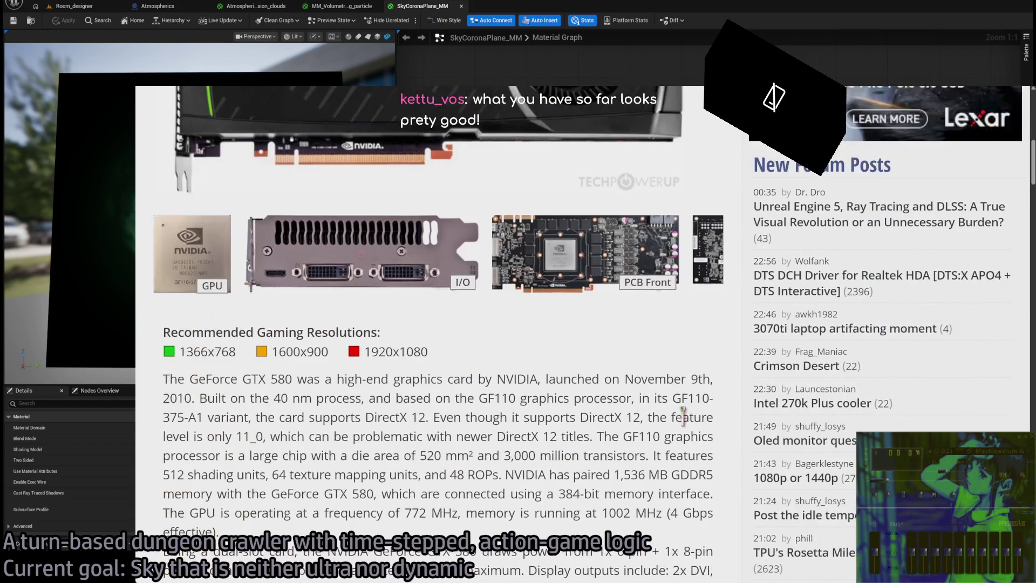
pyautogui.hotkey('ctrl', 'Tab')
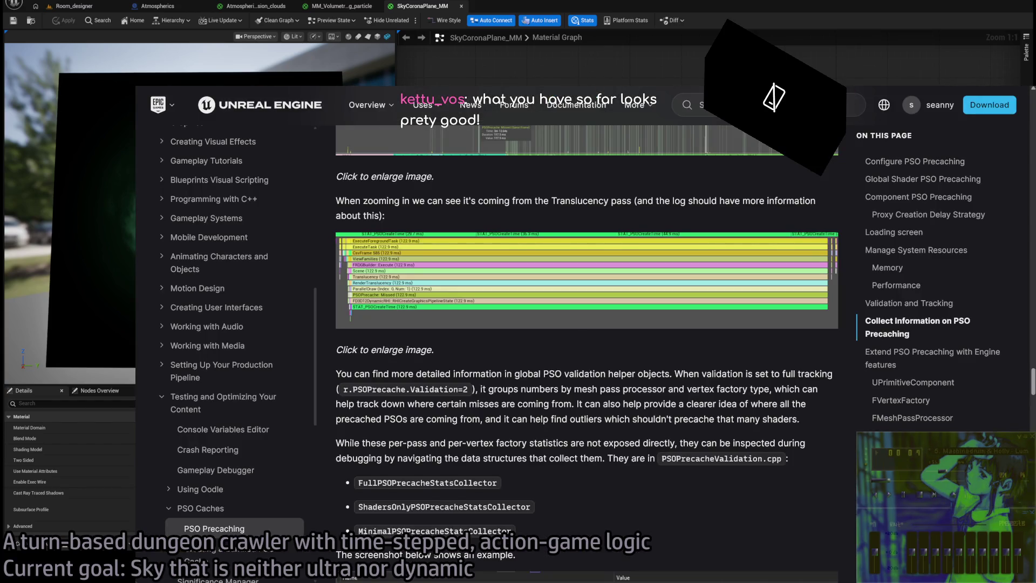
pyautogui.hotkey('alt', 'Tab')
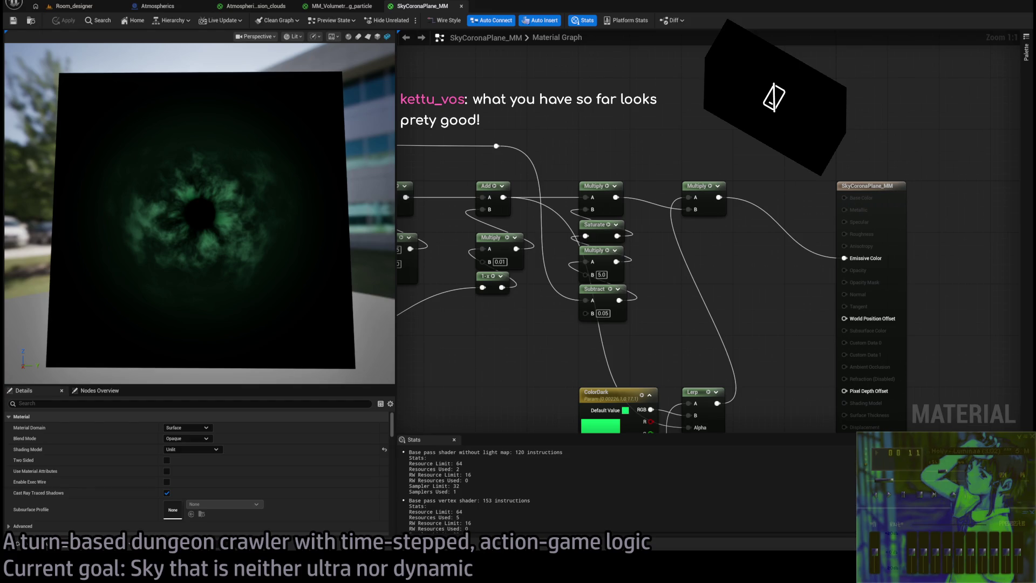
pyautogui.scroll(-5, 651, 150)
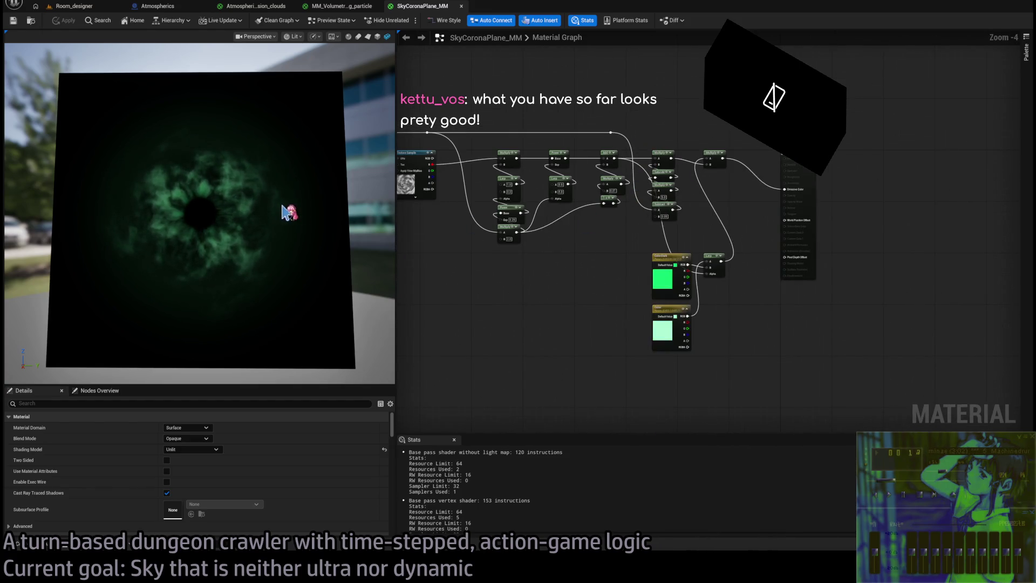
pyautogui.moveTo(200, 211); pyautogui.dragTo(208, 214)
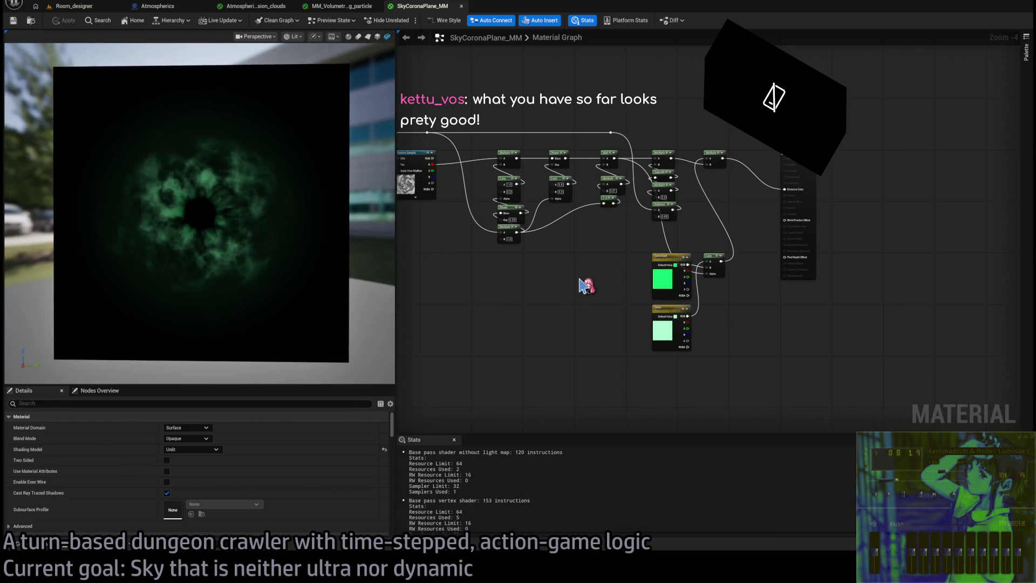
pyautogui.scroll(3, 669, 245)
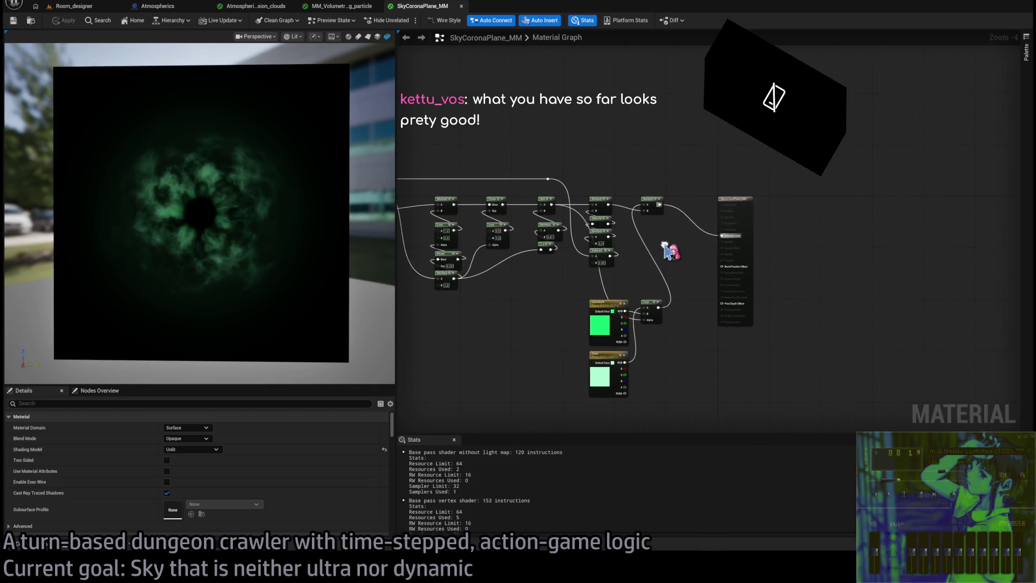
pyautogui.moveTo(691, 147)
pyautogui.mouseDown()
pyautogui.moveTo(503, 308)
pyautogui.moveTo(508, 323)
pyautogui.mouseUp()
pyautogui.moveTo(687, 175)
pyautogui.mouseDown()
pyautogui.moveTo(523, 301)
pyautogui.moveTo(532, 324)
pyautogui.mouseUp()
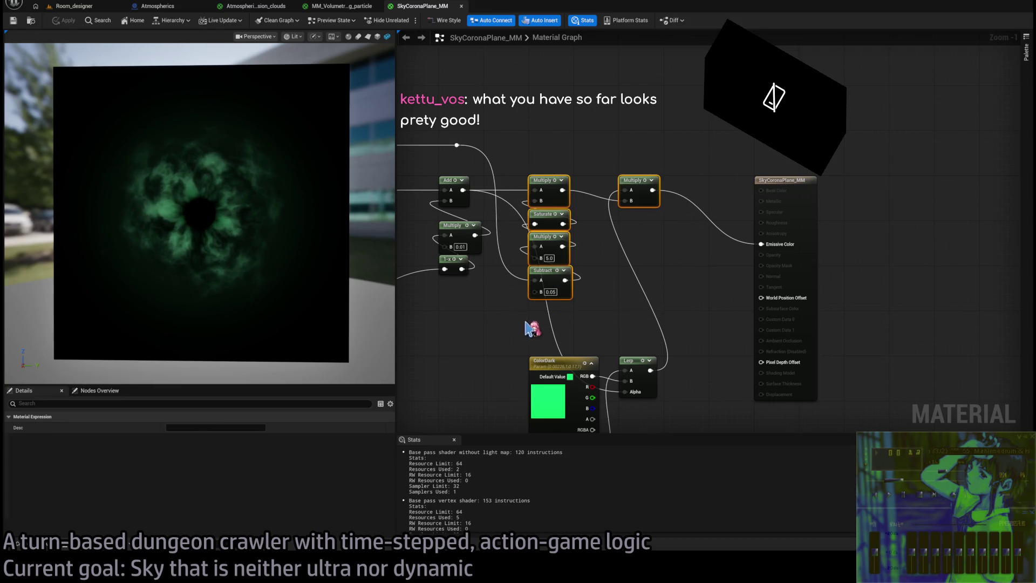
pyautogui.click(531, 323)
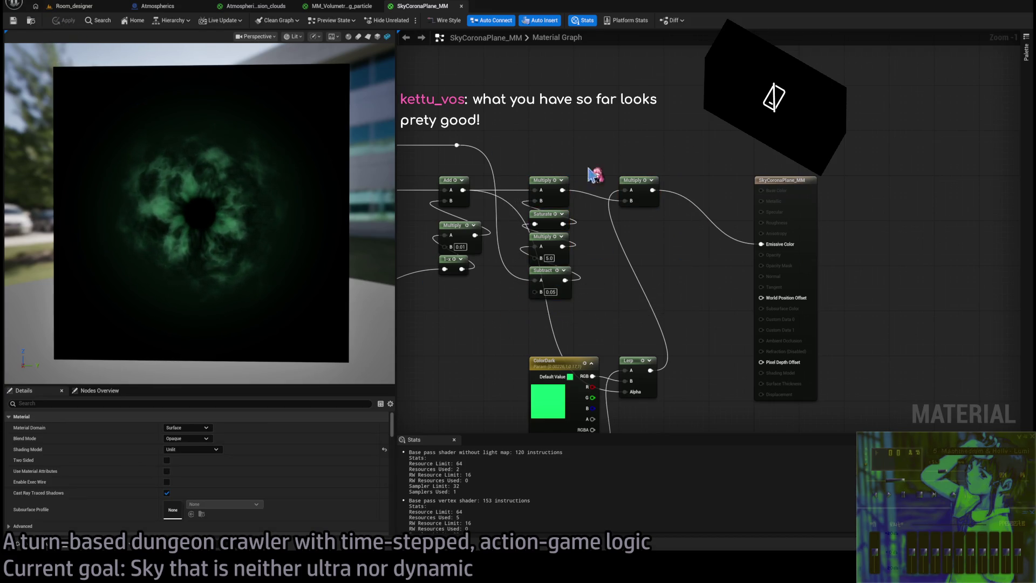
pyautogui.moveTo(679, 183); pyautogui.dragTo(515, 332)
pyautogui.moveTo(553, 363)
pyautogui.mouseDown()
pyautogui.moveTo(705, 234)
pyautogui.moveTo(537, 432)
pyautogui.mouseUp()
pyautogui.moveTo(594, 227)
pyautogui.mouseDown()
pyautogui.moveTo(591, 184)
pyautogui.moveTo(590, 224)
pyautogui.mouseUp()
pyautogui.click(520, 192)
pyautogui.moveTo(487, 185)
pyautogui.mouseDown()
pyautogui.moveTo(719, 398)
pyautogui.moveTo(706, 200)
pyautogui.moveTo(673, 287)
pyautogui.mouseUp()
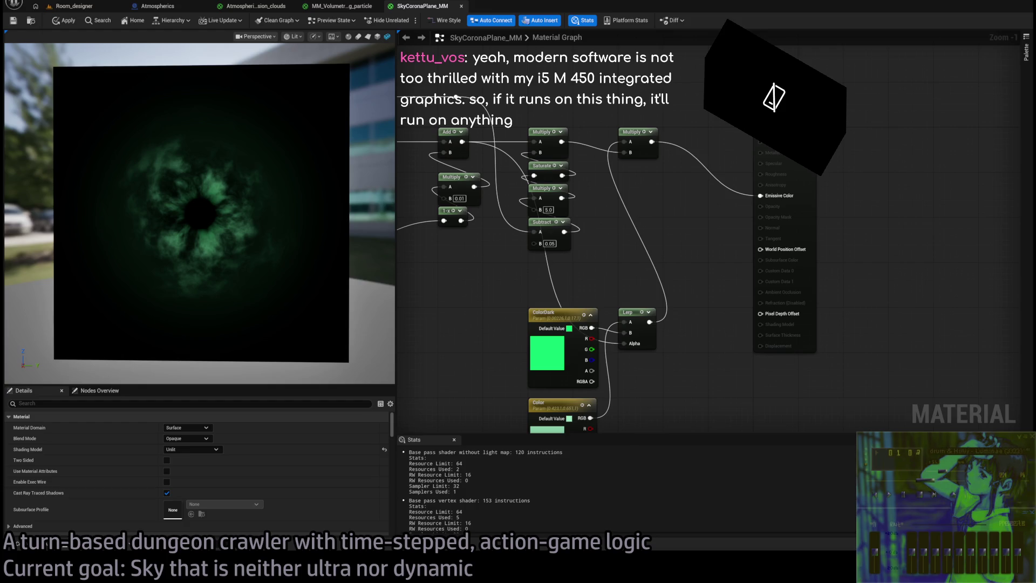
pyautogui.scroll(-2, 659, 305)
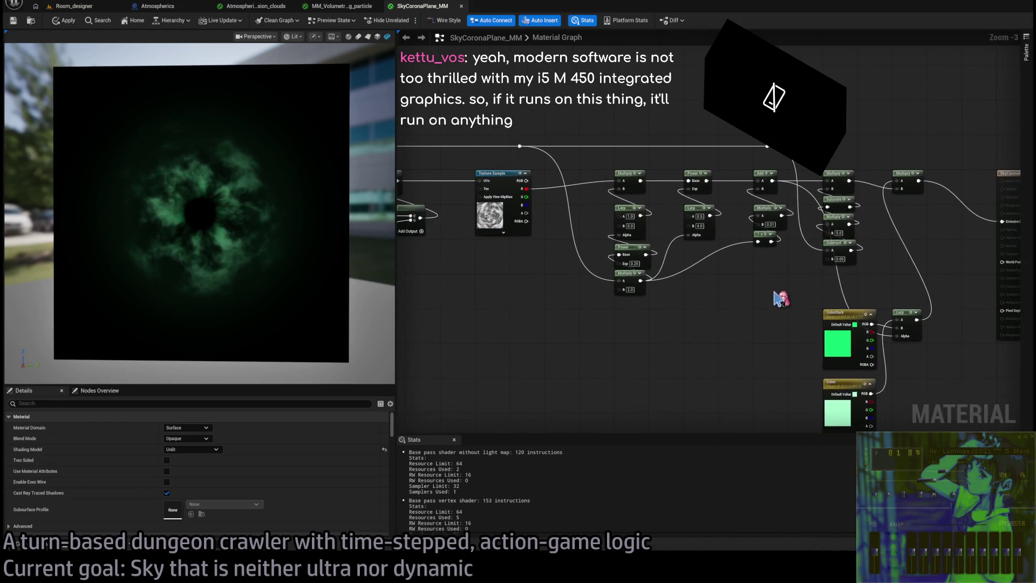
pyautogui.moveTo(775, 298)
pyautogui.mouseDown()
pyautogui.moveTo(951, 272)
pyautogui.moveTo(746, 288)
pyautogui.moveTo(745, 279)
pyautogui.mouseUp()
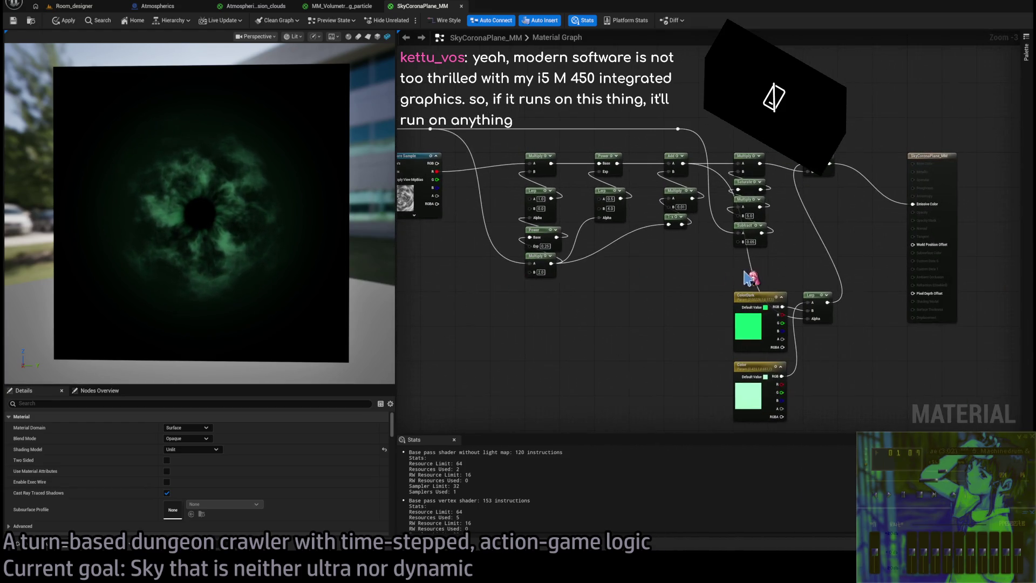
pyautogui.scroll(3, 745, 278)
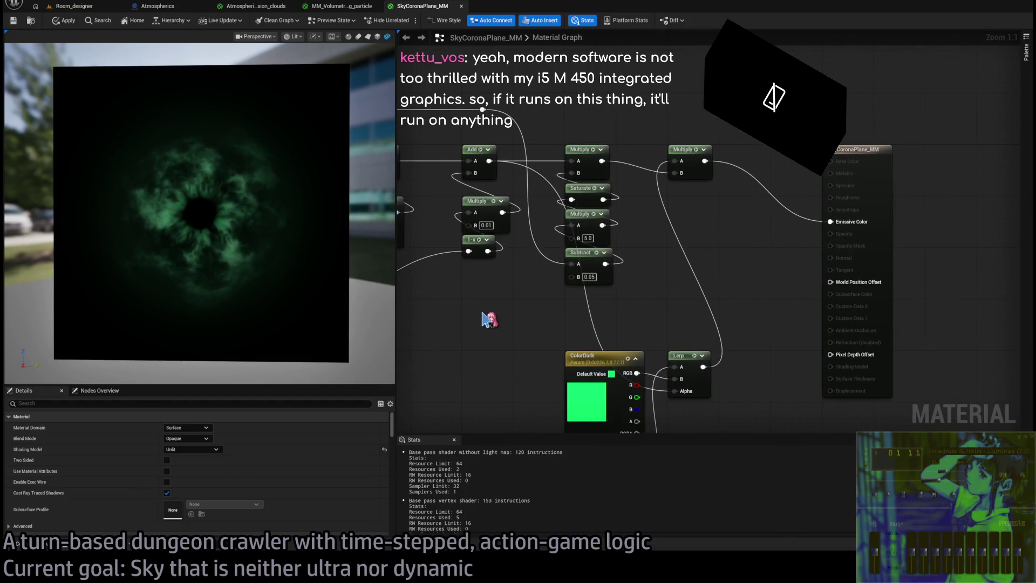
pyautogui.moveTo(475, 324)
pyautogui.mouseDown()
pyautogui.moveTo(896, 292)
pyautogui.moveTo(659, 296)
pyautogui.mouseUp()
pyautogui.moveTo(509, 94)
pyautogui.mouseDown()
pyautogui.moveTo(510, 122)
pyautogui.moveTo(882, 382)
pyautogui.mouseUp()
pyautogui.click(882, 382)
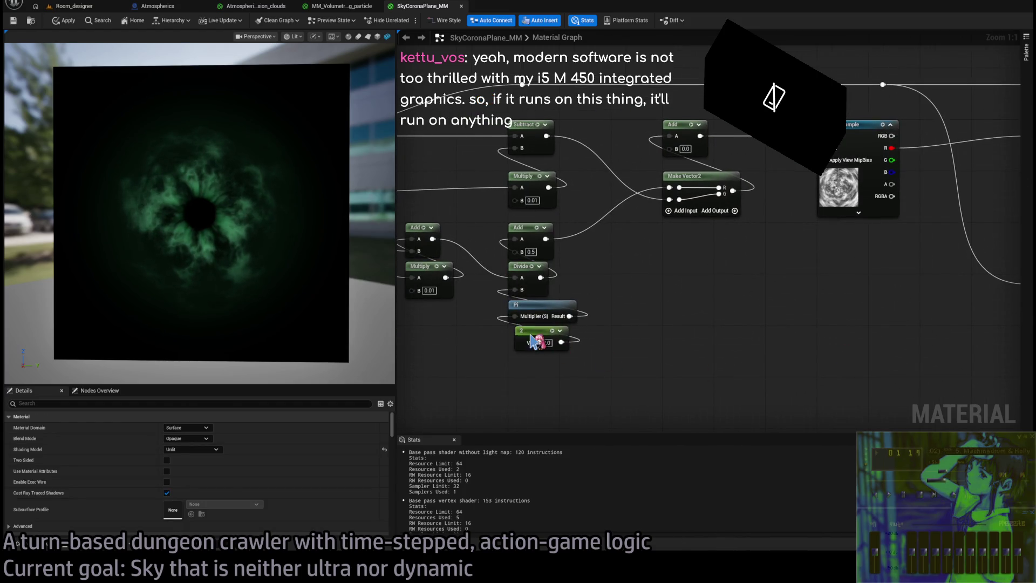
pyautogui.click(538, 342)
pyautogui.click(701, 328)
pyautogui.moveTo(701, 328)
pyautogui.mouseDown()
pyautogui.moveTo(766, 324)
pyautogui.moveTo(411, 317)
pyautogui.moveTo(518, 322)
pyautogui.mouseUp()
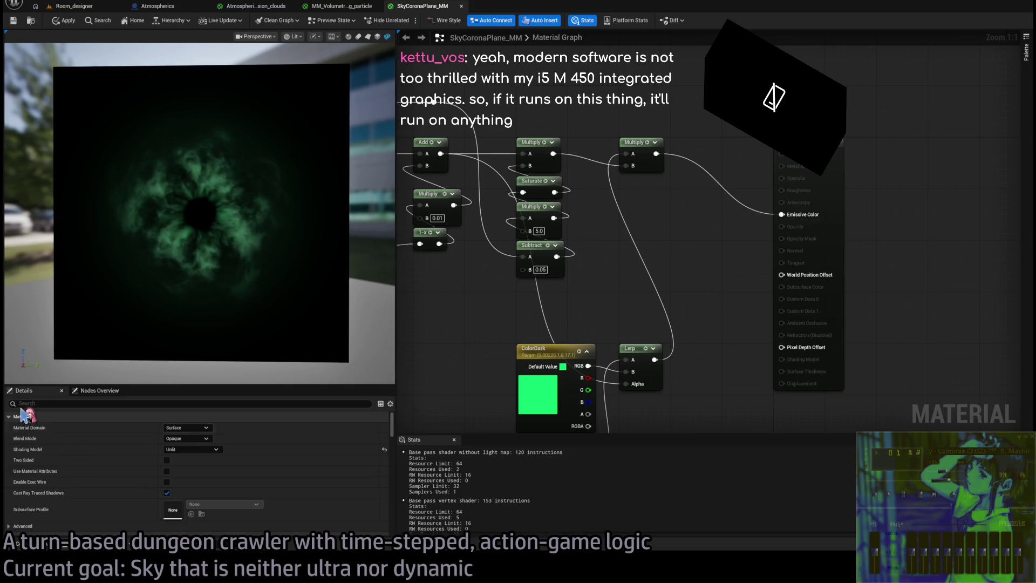
# - Open the Content Drawer and navigate past Consumables and Base_classes to the HDG Atmospherics folder
pyautogui.hotkey('ctrl', 'space')
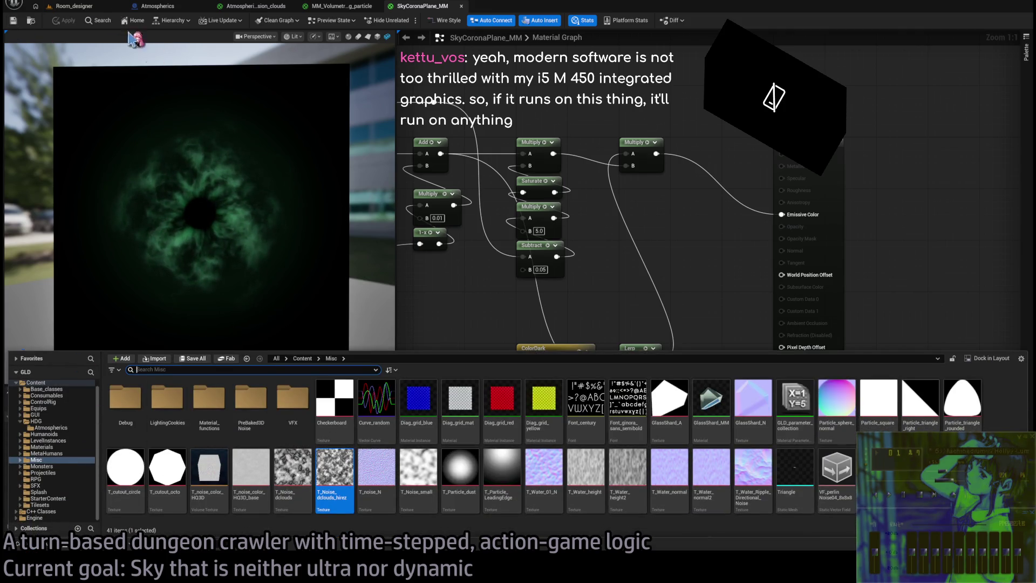
pyautogui.scroll(1, 59, 410)
pyautogui.click(47, 403)
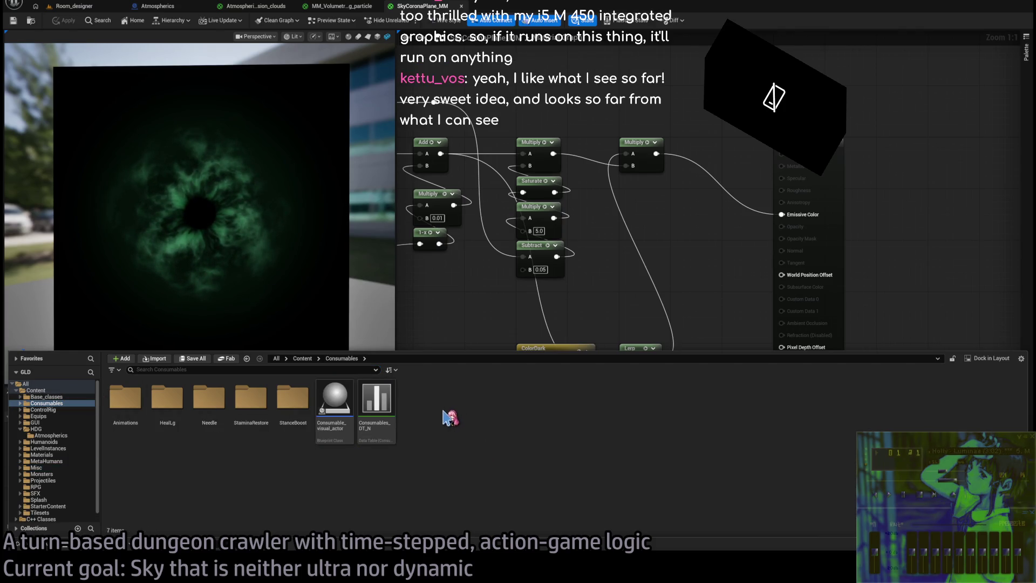
pyautogui.click(44, 397)
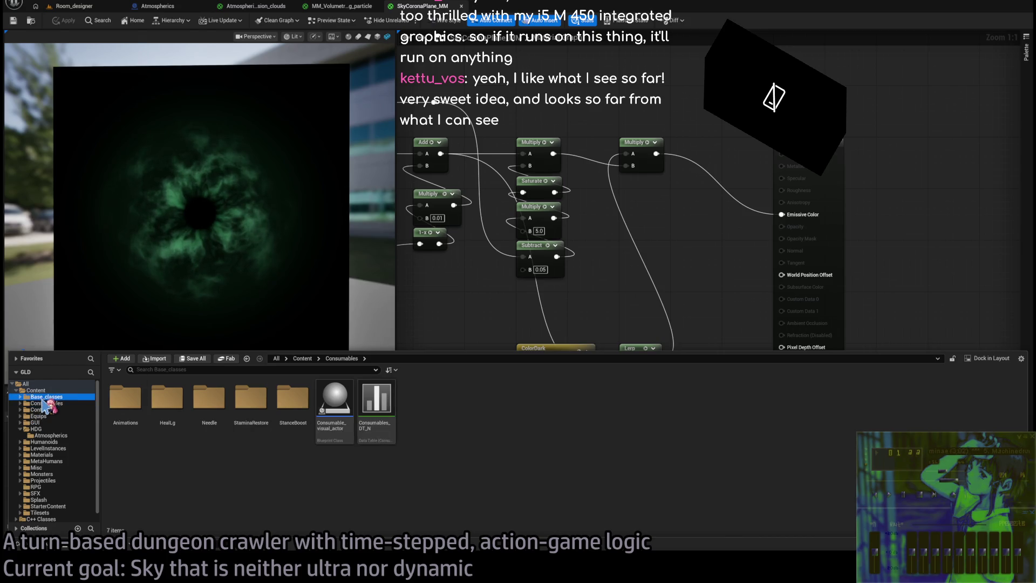
pyautogui.click(46, 403)
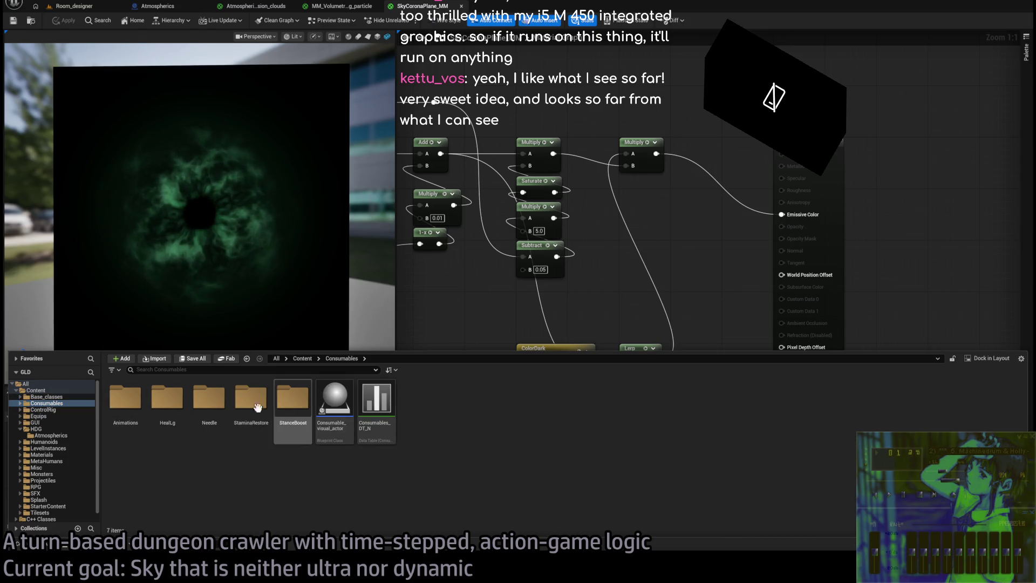
pyautogui.click(51, 435)
pyautogui.write('SkySun_MM')
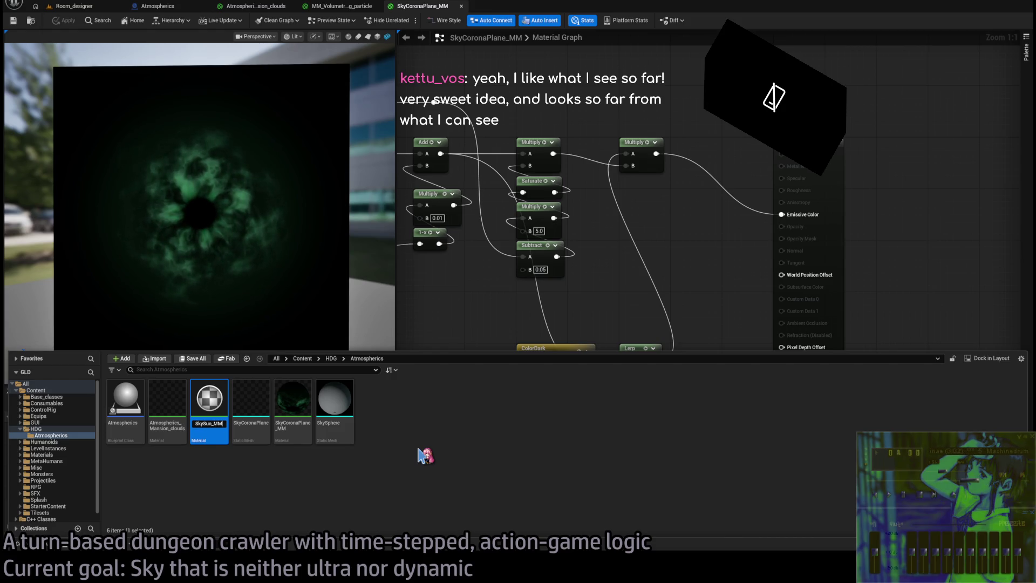
# - Confirm the SkySun_MM name, open it, and pan the empty graph and orbit the black sphere preview
pyautogui.press('Return')
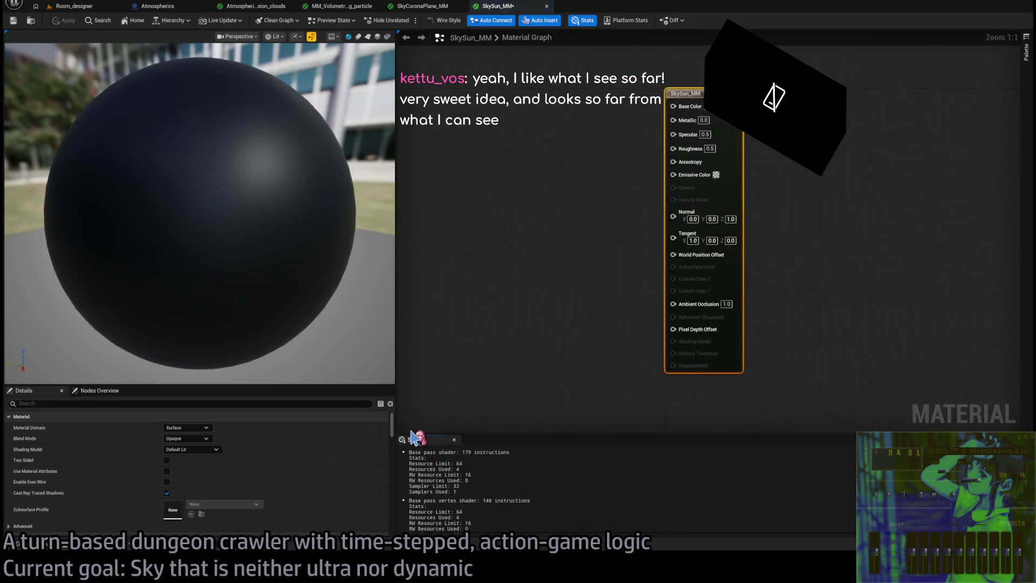
pyautogui.scroll(-3, 319, 243)
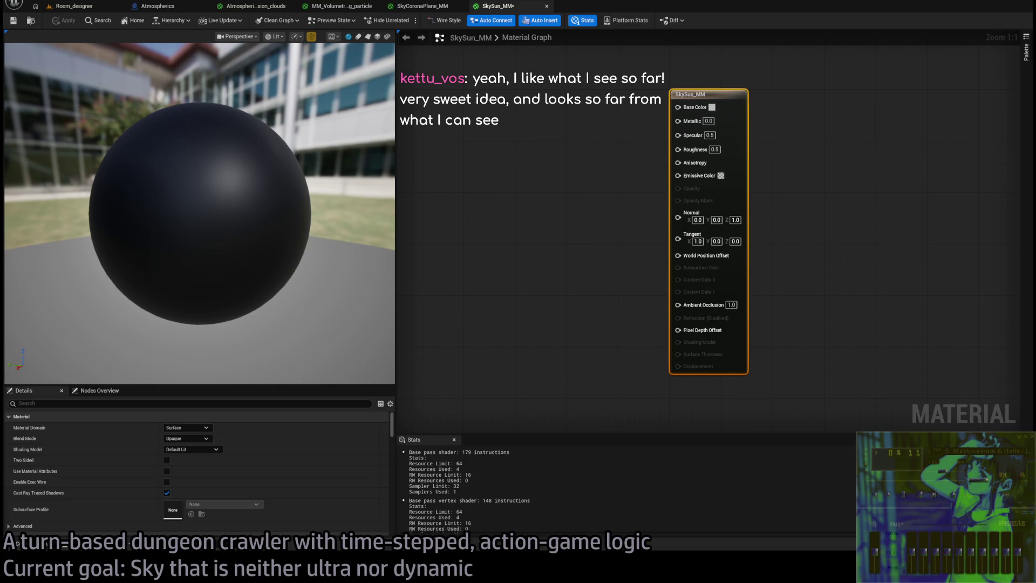
pyautogui.moveTo(517, 276); pyautogui.dragTo(638, 297)
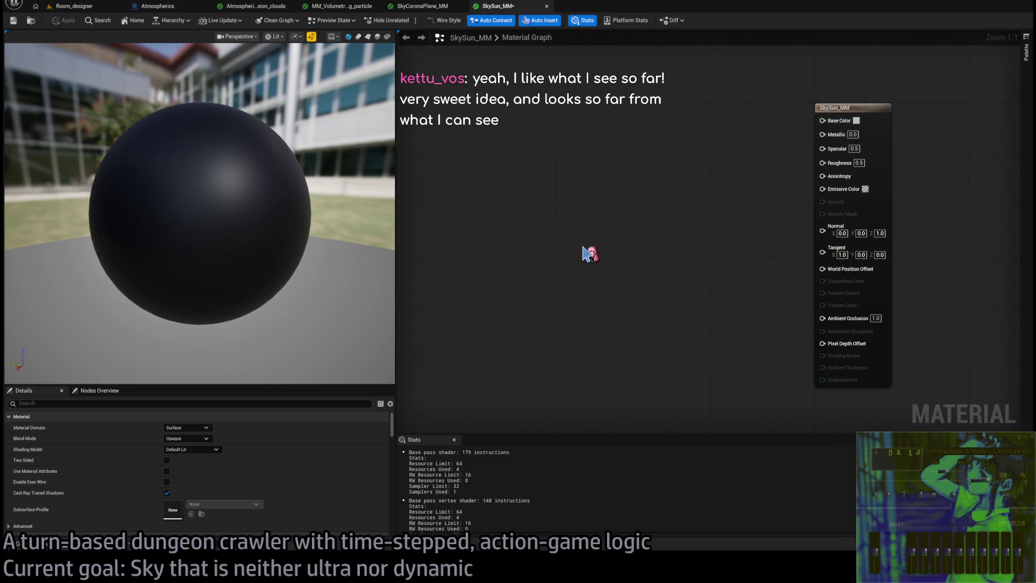
pyautogui.moveTo(263, 205)
pyautogui.mouseDown()
pyautogui.moveTo(281, 199)
pyautogui.moveTo(271, 203)
pyautogui.mouseUp()
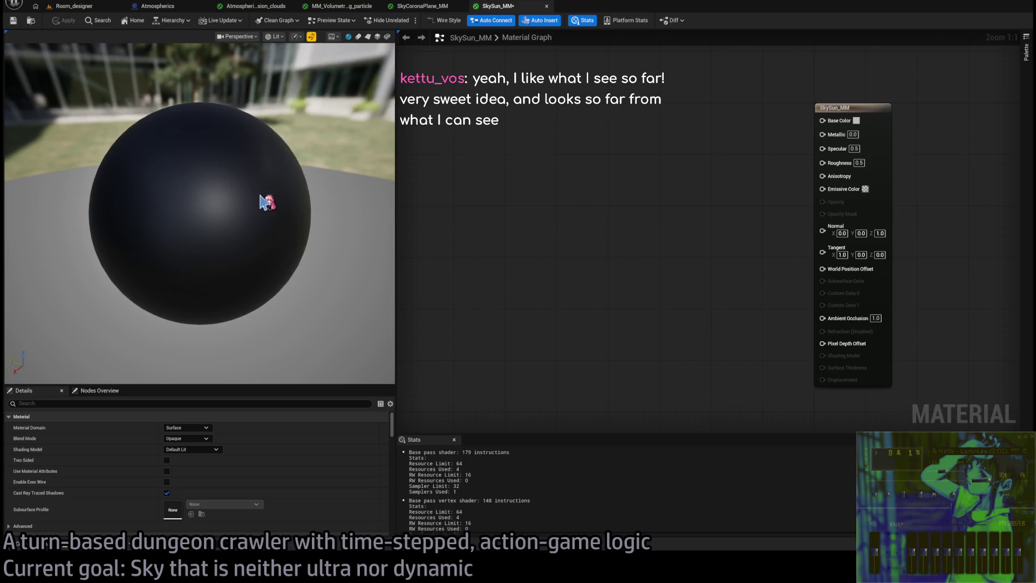
pyautogui.scroll(-3, 270, 203)
pyautogui.moveTo(512, 214); pyautogui.dragTo(585, 207)
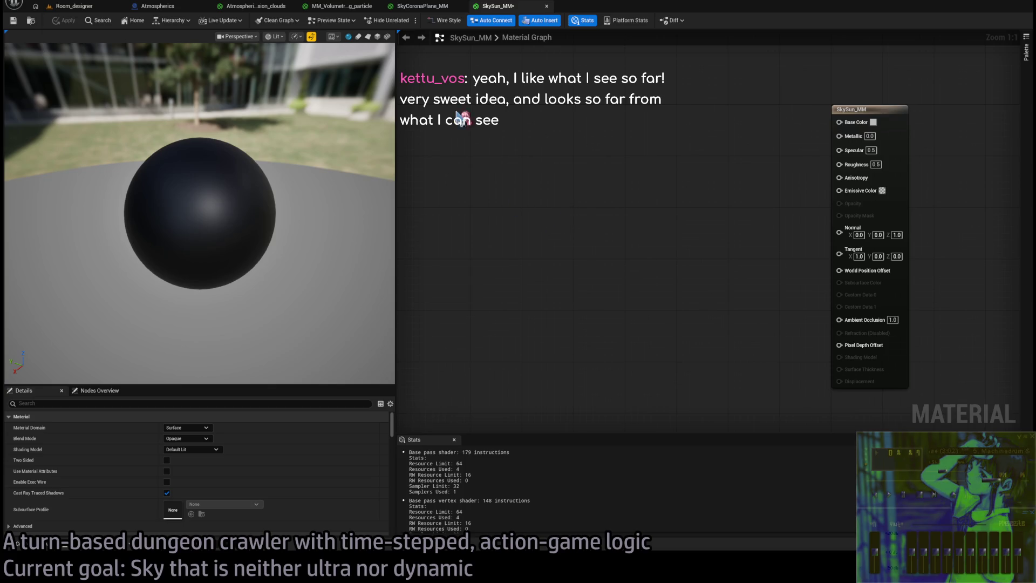
# - Select both Texture Sample nodes in the Atmospherics_Mansion_clouds graph
pyautogui.click(257, 10)
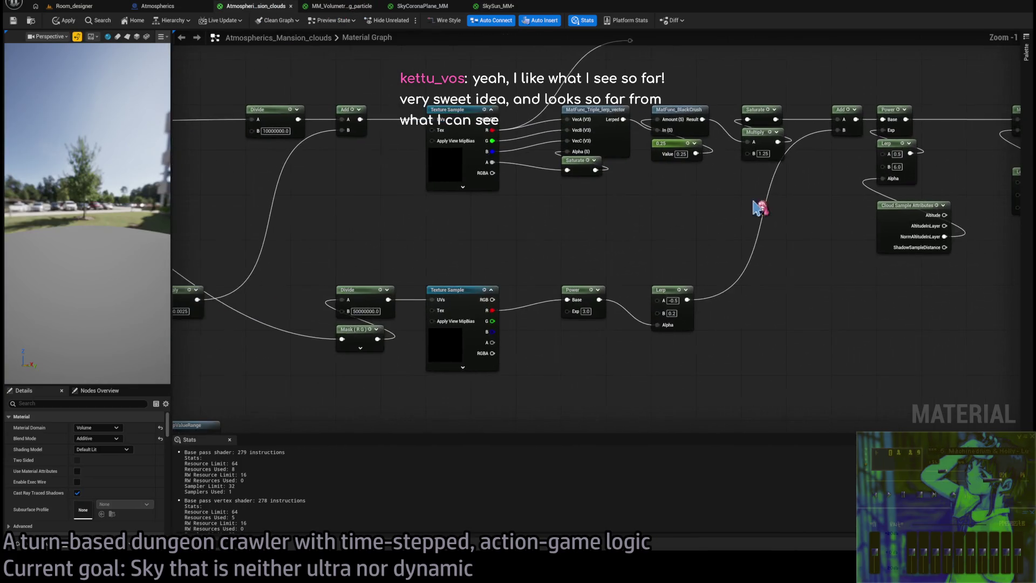
pyautogui.moveTo(472, 82); pyautogui.dragTo(484, 353)
pyautogui.click(462, 112)
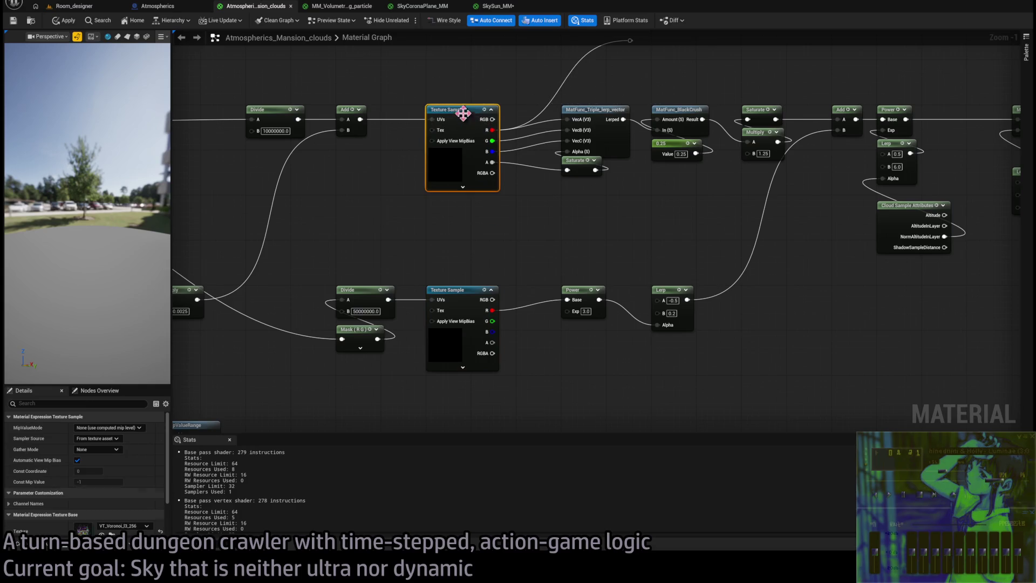
pyautogui.click(434, 289)
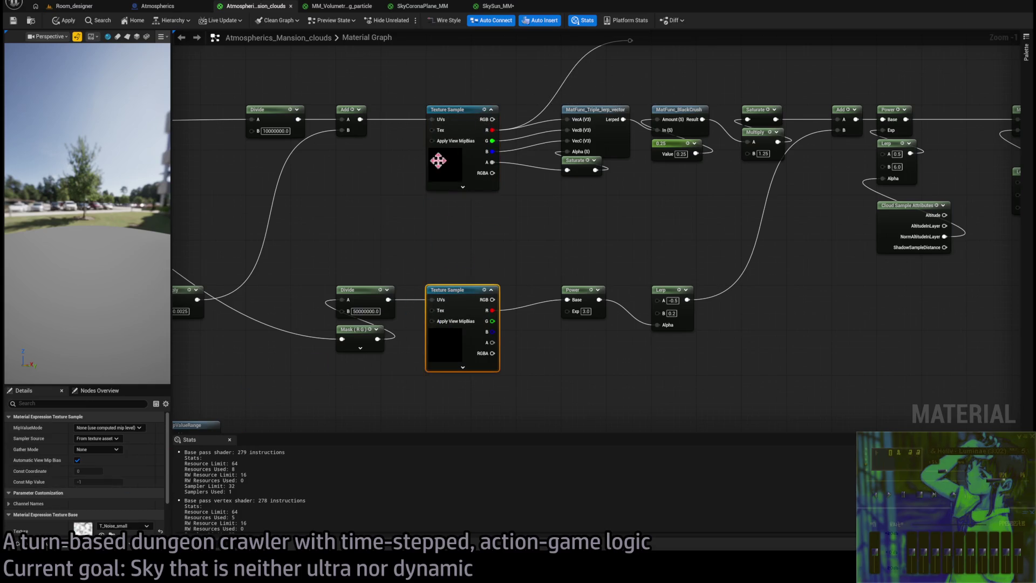
pyautogui.moveTo(499, 80); pyautogui.dragTo(462, 370)
# - Paste the two Texture Sample nodes into SkySun_MM and position them in the graph
pyautogui.click(489, 4)
pyautogui.scroll(-2, 505, 288)
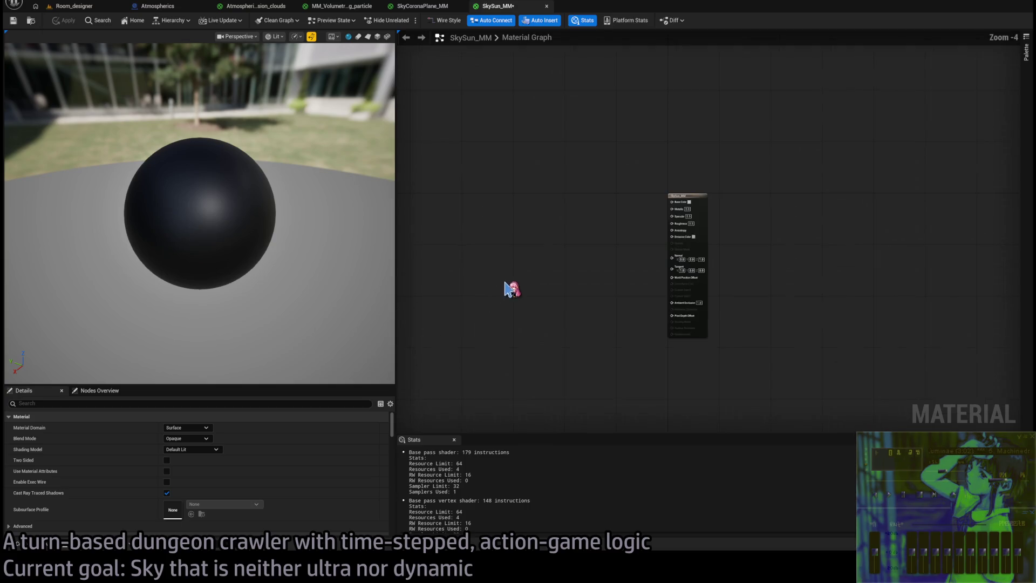
pyautogui.scroll(1, 507, 288)
pyautogui.hotkey('ctrl', 'v')
pyautogui.scroll(5, 522, 232)
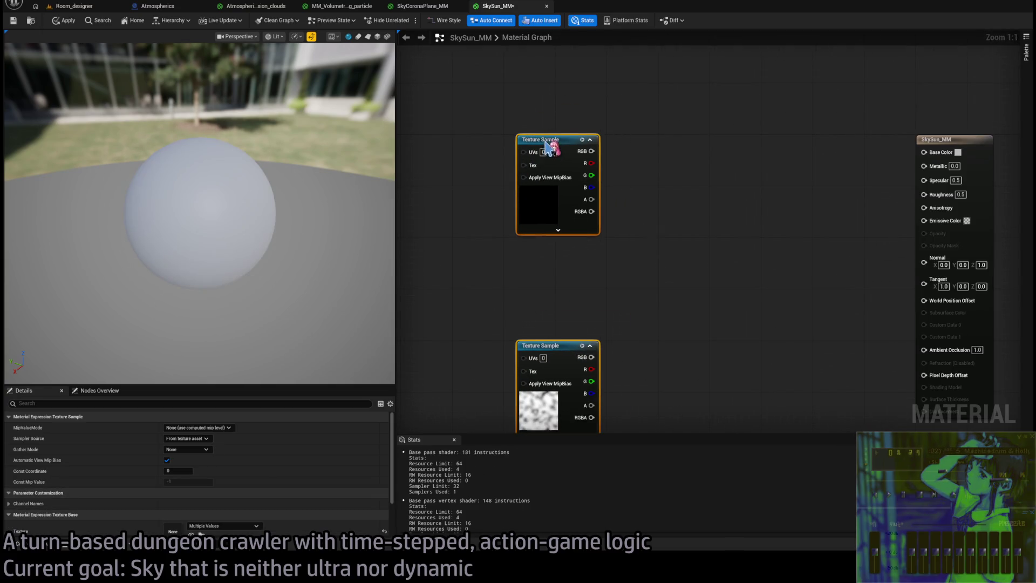
pyautogui.click(493, 215)
pyautogui.moveTo(298, 240)
pyautogui.mouseDown()
pyautogui.moveTo(340, 231)
pyautogui.moveTo(288, 220)
pyautogui.mouseUp()
pyautogui.scroll(-3, 280, 219)
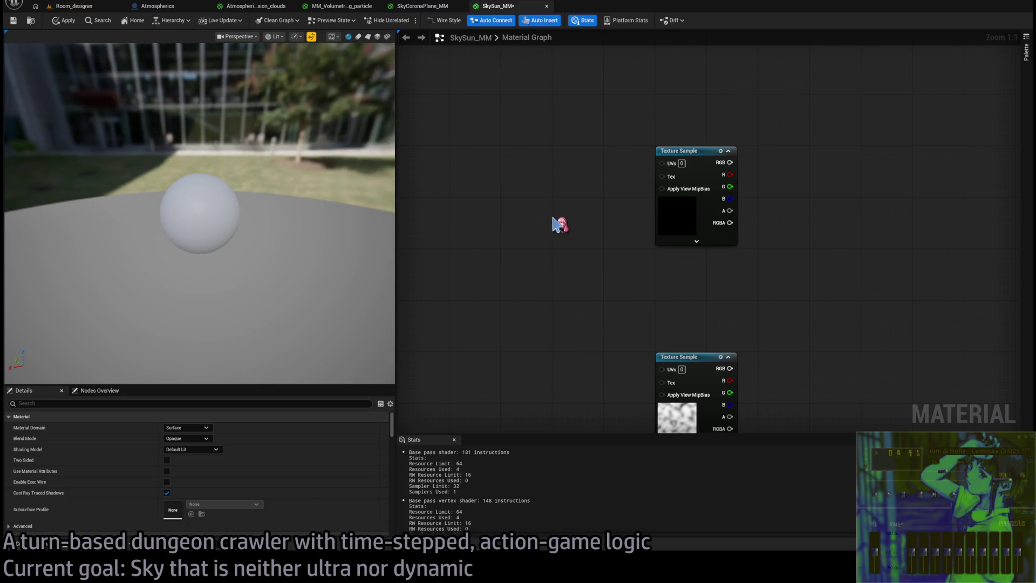
pyautogui.moveTo(557, 225)
pyautogui.mouseDown()
pyautogui.moveTo(601, 231)
pyautogui.moveTo(590, 244)
pyautogui.mouseUp()
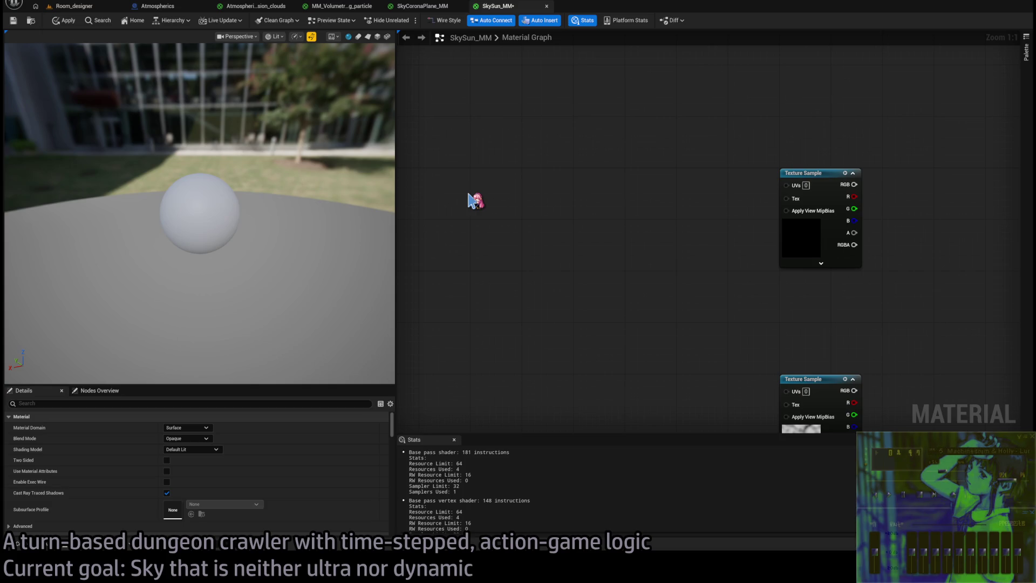
# - Add a Local Position node, wire XYZ into the Texture Sample UVs and R into Emissive Color
pyautogui.hotkey('ctrl', 'v')
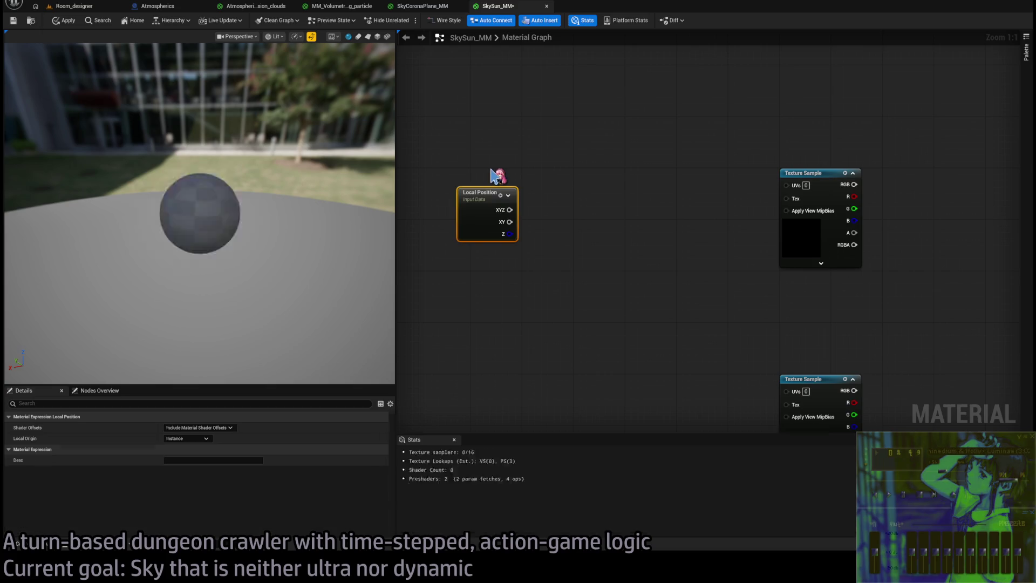
pyautogui.moveTo(475, 215)
pyautogui.mouseDown()
pyautogui.moveTo(439, 197)
pyautogui.moveTo(654, 201)
pyautogui.moveTo(798, 194)
pyautogui.moveTo(792, 186)
pyautogui.mouseUp()
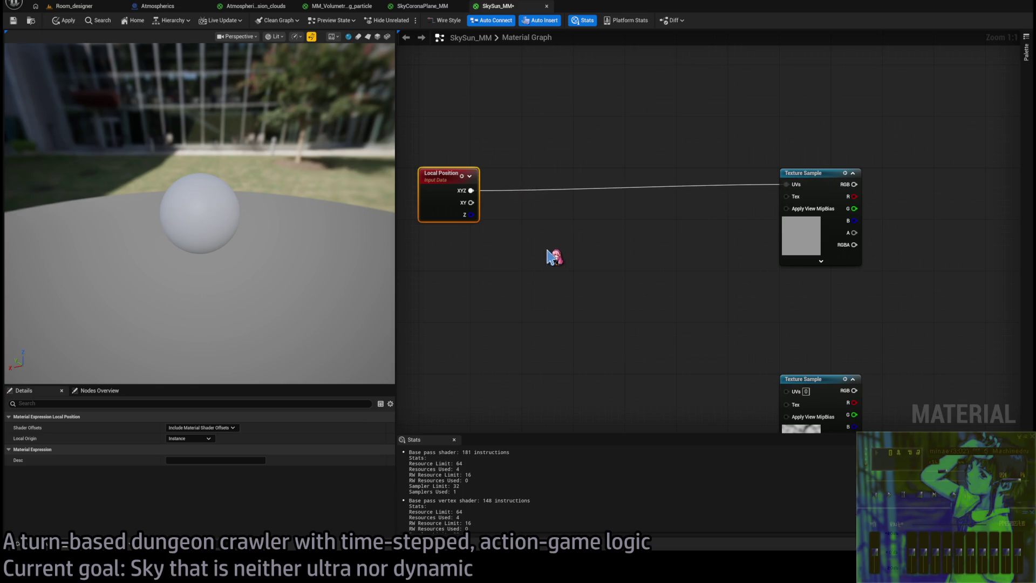
pyautogui.keyDown('alt'); pyautogui.click(470, 191); pyautogui.keyUp('alt')
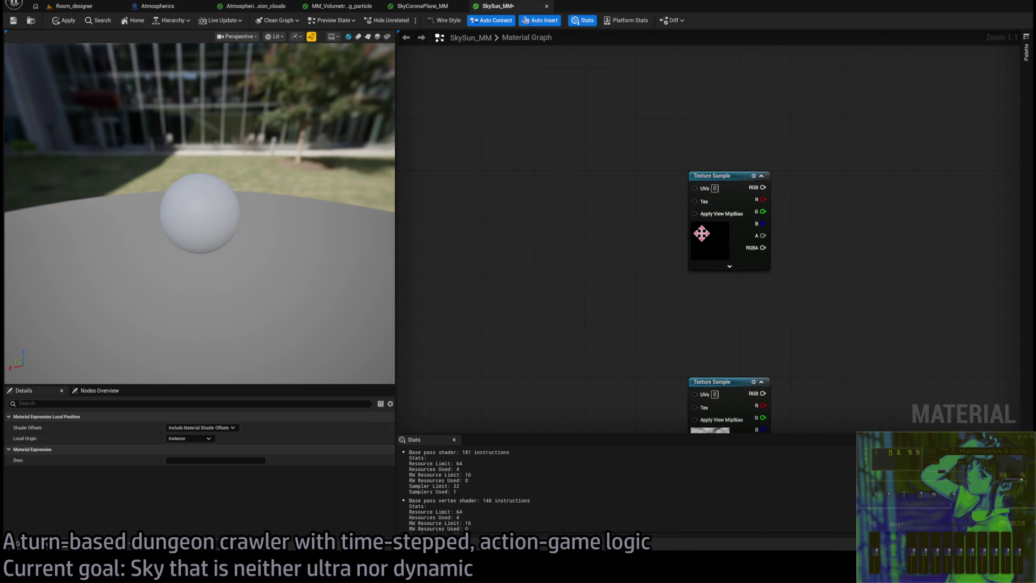
pyautogui.scroll(-2, 696, 234)
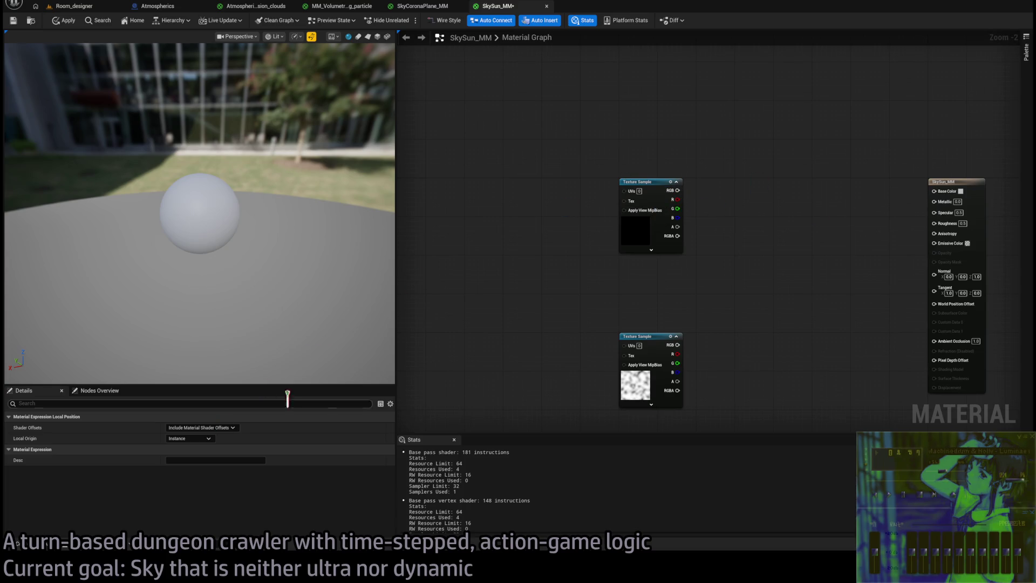
pyautogui.click(959, 183)
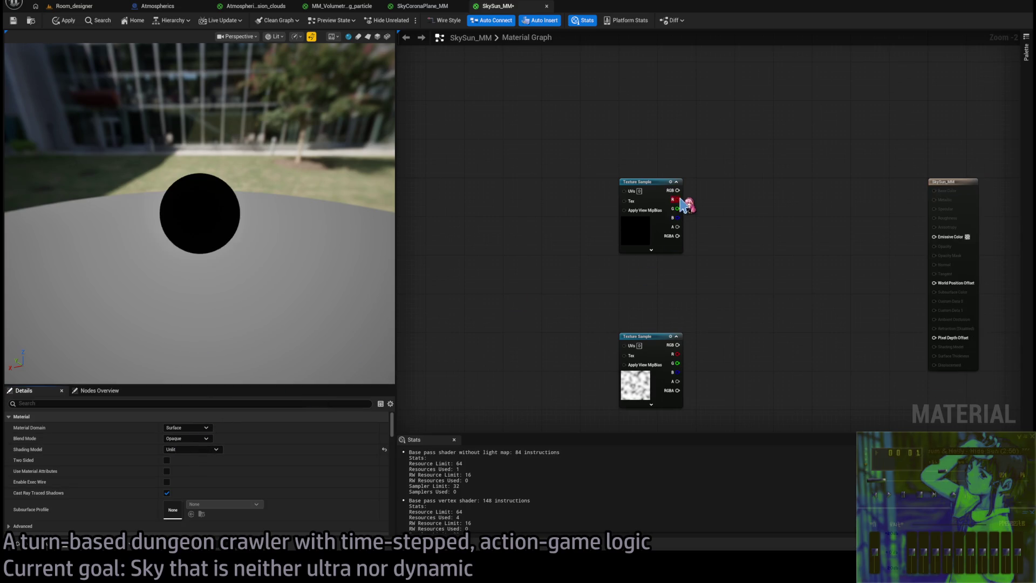
pyautogui.moveTo(680, 195)
pyautogui.mouseDown()
pyautogui.moveTo(844, 233)
pyautogui.moveTo(934, 237)
pyautogui.mouseUp()
pyautogui.moveTo(519, 185)
pyautogui.mouseDown()
pyautogui.moveTo(615, 192)
pyautogui.moveTo(757, 180)
pyautogui.mouseUp()
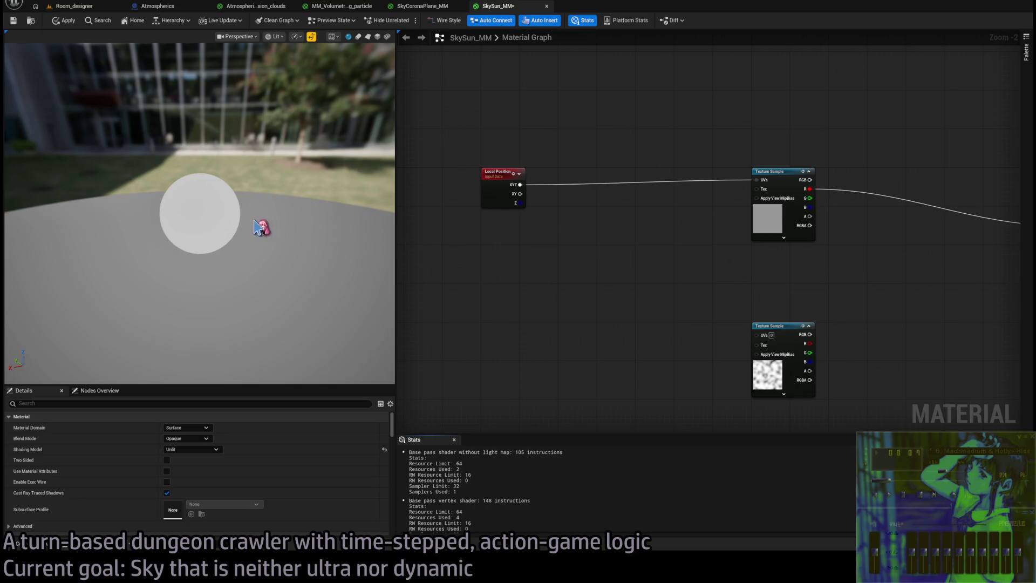
pyautogui.scroll(10, 262, 229)
pyautogui.scroll(3, 261, 228)
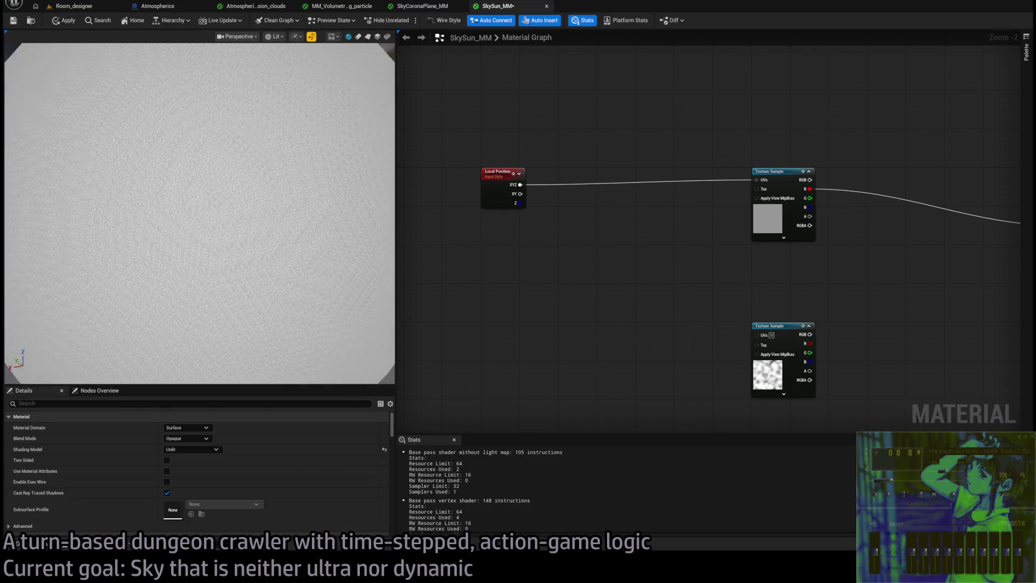
pyautogui.scroll(-10, 261, 229)
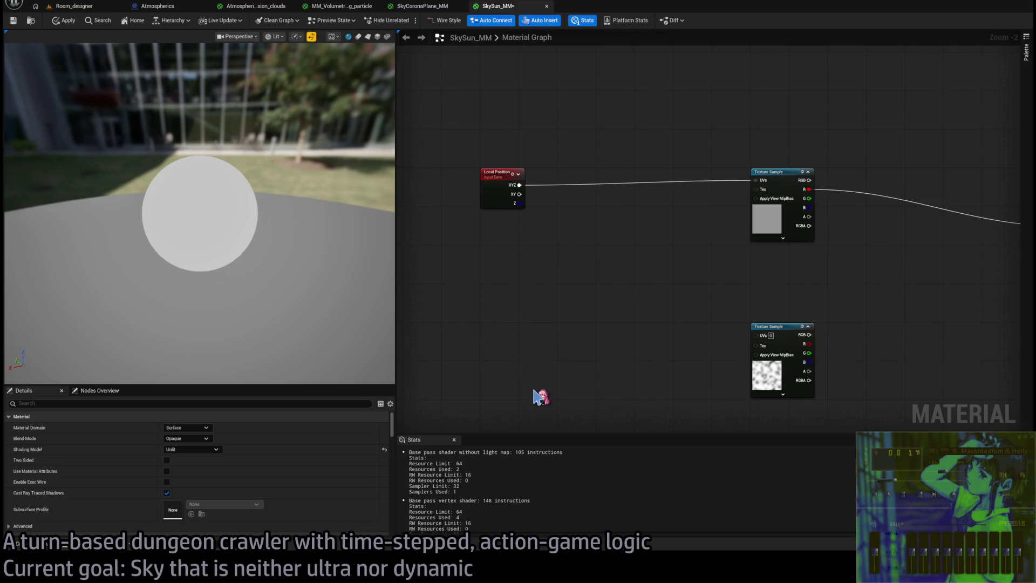
# - Add an ObjectScale node and divide Local Position by its Scale XYZ, replacing a mistaken Multiply
pyautogui.hotkey('ctrl', 'z')
pyautogui.moveTo(499, 264); pyautogui.dragTo(494, 241)
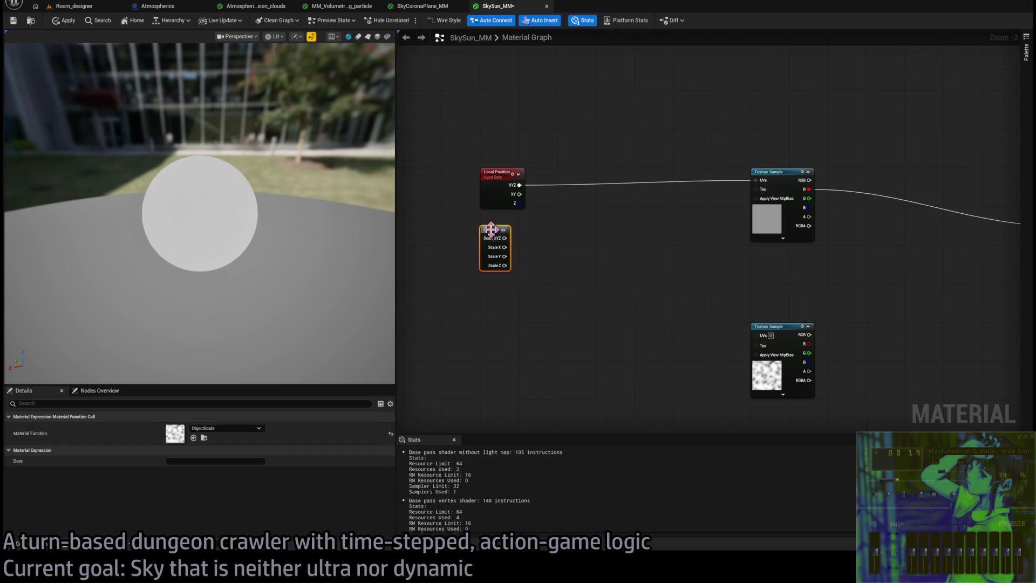
pyautogui.moveTo(519, 185); pyautogui.dragTo(555, 203)
pyautogui.moveTo(504, 238)
pyautogui.mouseDown()
pyautogui.moveTo(540, 231)
pyautogui.moveTo(558, 214)
pyautogui.moveTo(574, 223)
pyautogui.mouseUp()
pyautogui.click(618, 305)
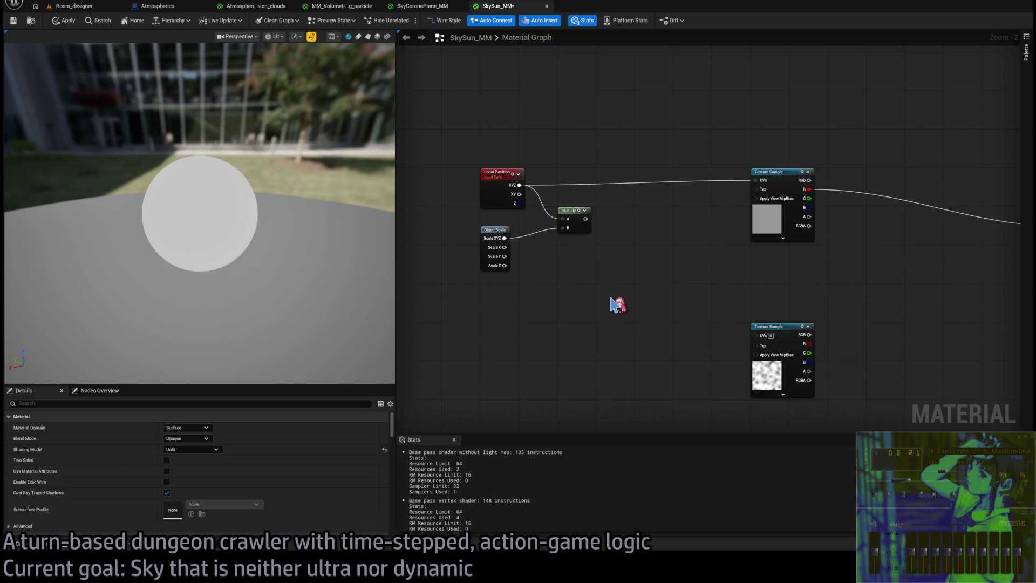
pyautogui.click(574, 220)
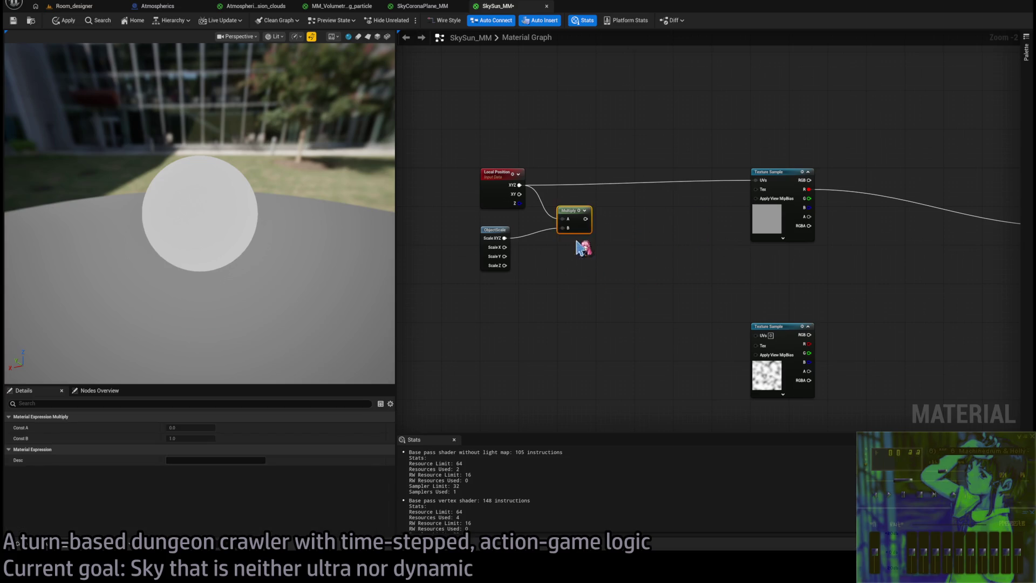
pyautogui.press('Delete')
pyautogui.moveTo(520, 185)
pyautogui.mouseDown()
pyautogui.moveTo(564, 247)
pyautogui.moveTo(572, 213)
pyautogui.mouseUp()
pyautogui.click(564, 234)
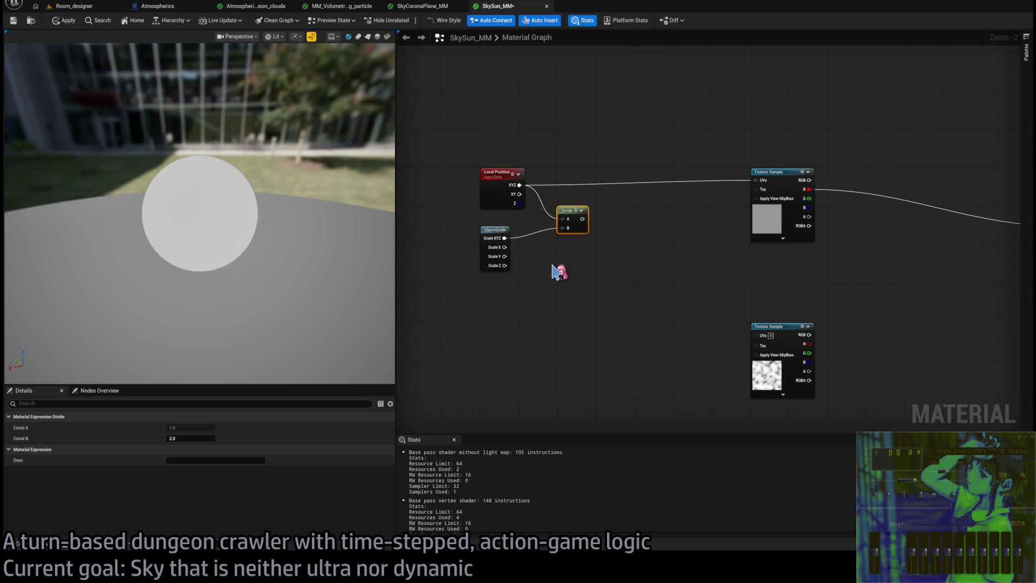
# - Add a second Divide with divisor 200 and wire its output into the Texture Sample UVs
pyautogui.moveTo(585, 219); pyautogui.dragTo(608, 216)
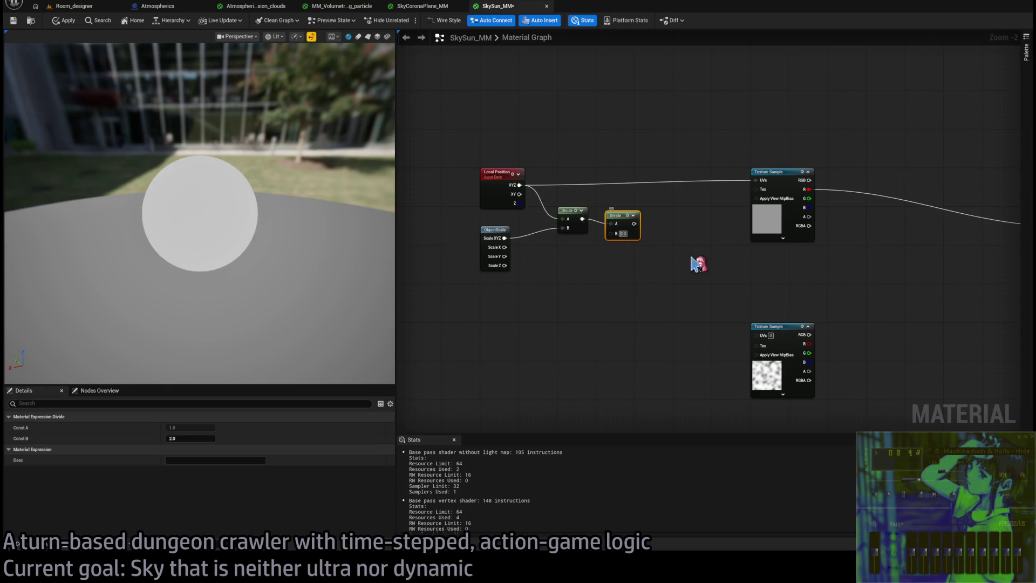
pyautogui.press('Return')
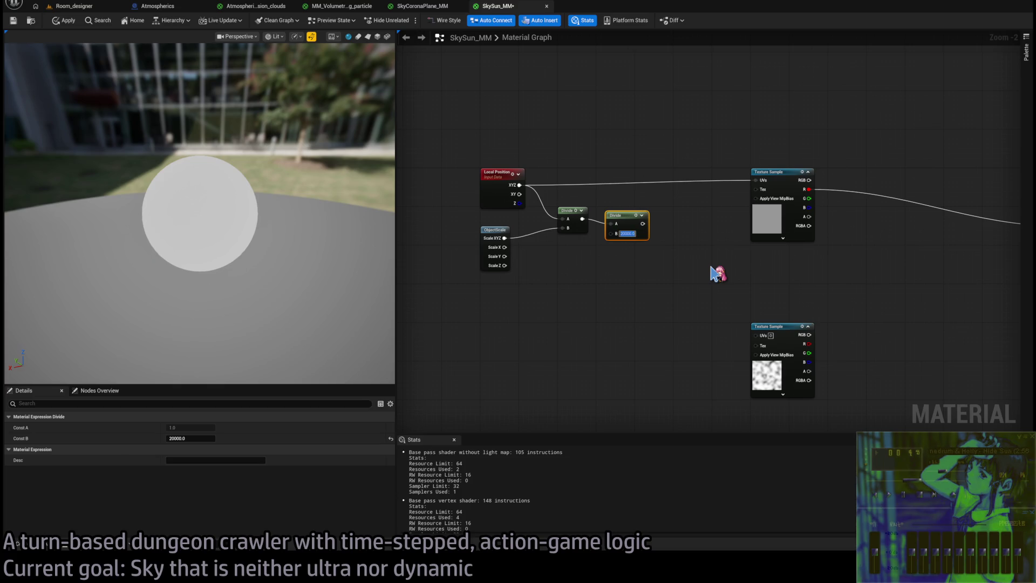
pyautogui.moveTo(643, 224); pyautogui.dragTo(755, 180)
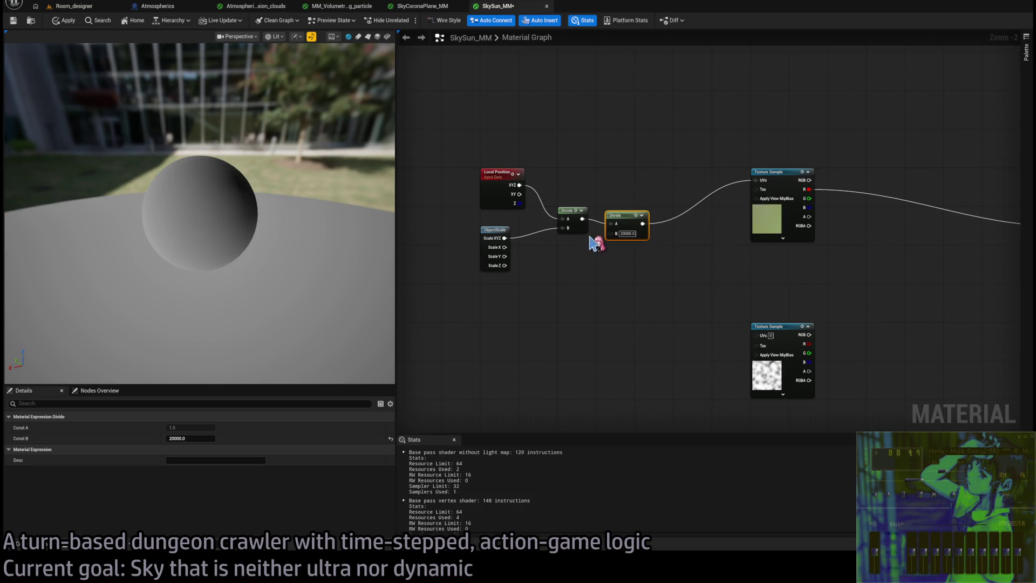
pyautogui.moveTo(621, 227); pyautogui.dragTo(616, 221)
pyautogui.write('200')
pyautogui.press('Return')
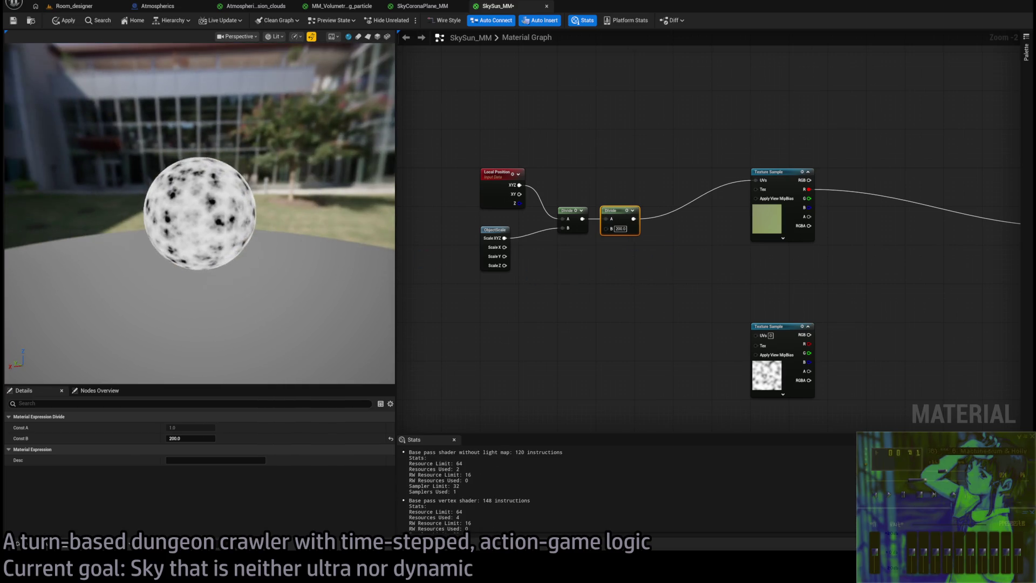
# - Move both Divide nodes up and place ObjectScale beside the first Divide
pyautogui.keyDown('shift'); pyautogui.click(570, 213); pyautogui.keyUp('shift')
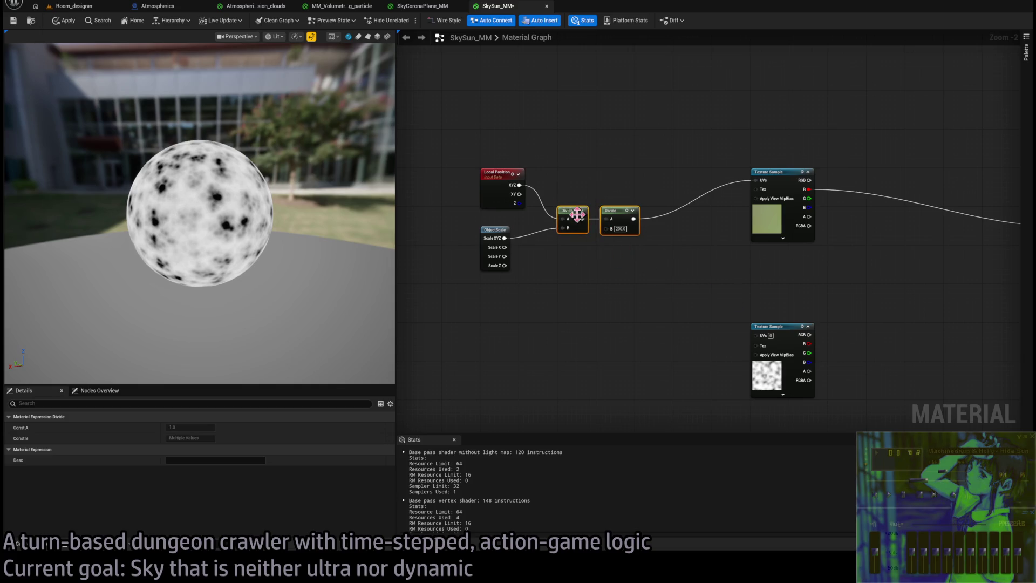
pyautogui.moveTo(569, 213); pyautogui.dragTo(574, 181)
pyautogui.click(596, 242)
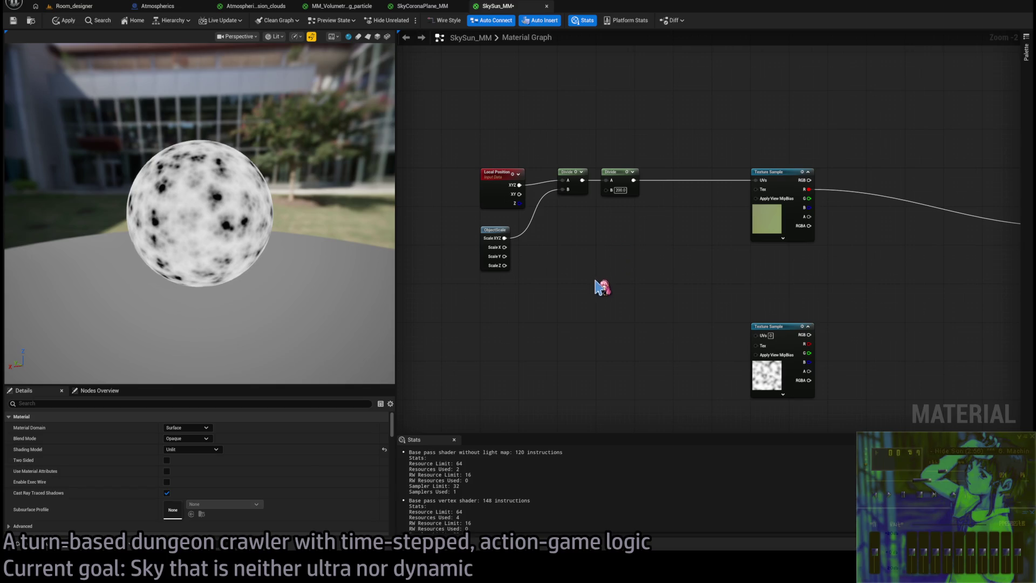
pyautogui.moveTo(572, 246); pyautogui.dragTo(551, 271)
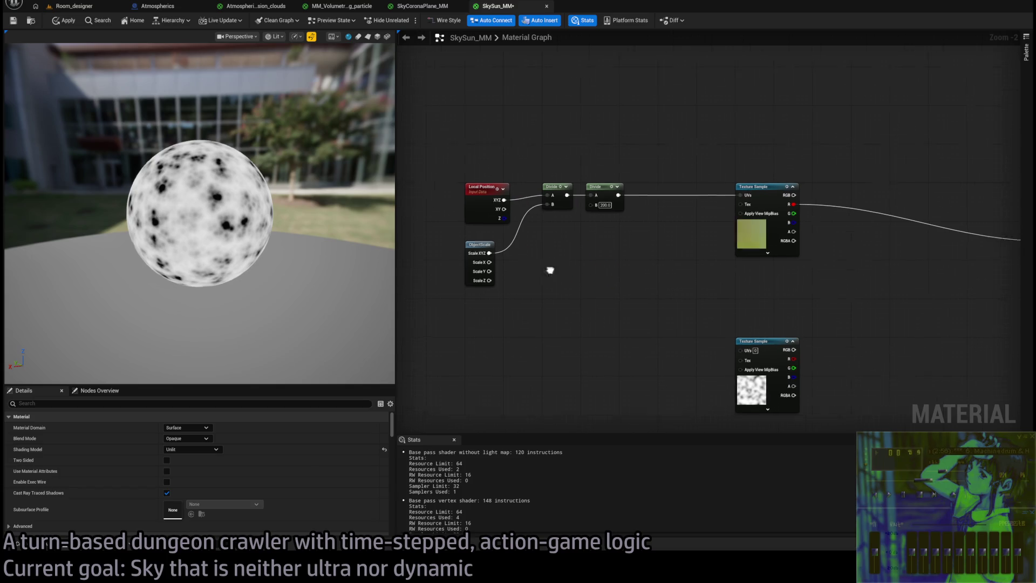
pyautogui.moveTo(440, 244); pyautogui.dragTo(514, 221)
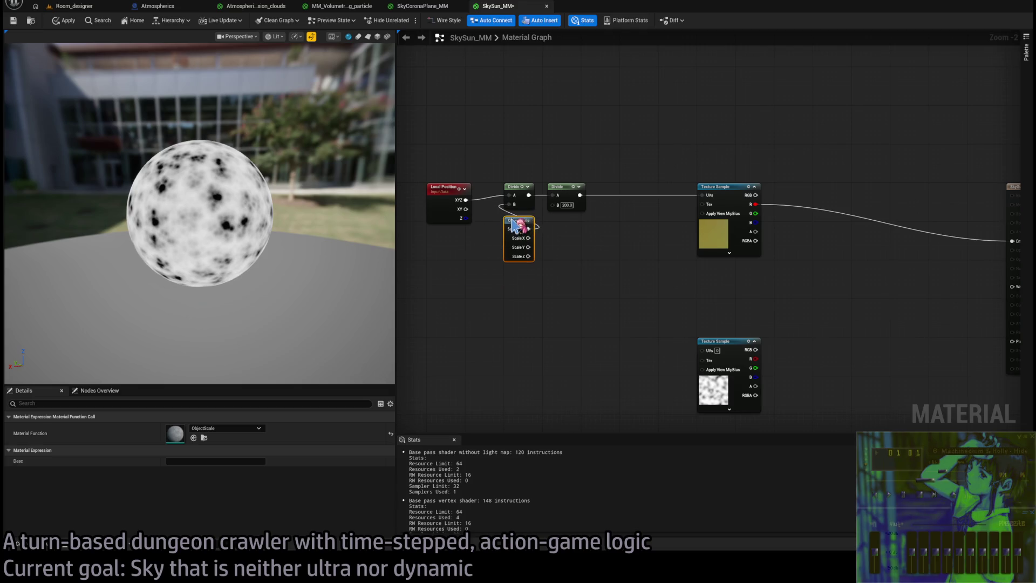
pyautogui.moveTo(625, 280); pyautogui.dragTo(472, 174)
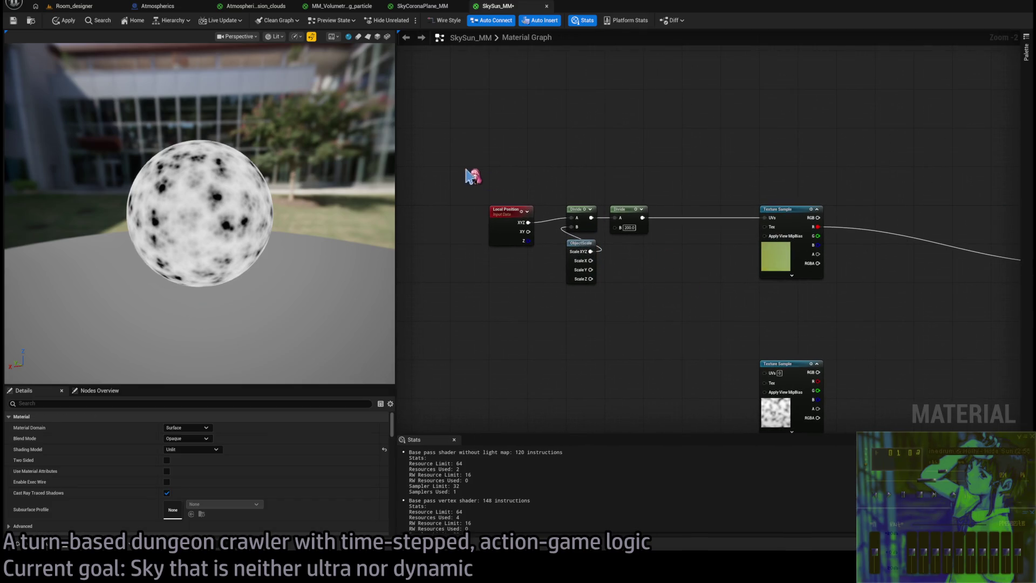
# - Shift the upper Texture Sample right and the position-scaling nodes left to tidy the graph
pyautogui.moveTo(653, 301)
pyautogui.mouseDown()
pyautogui.moveTo(462, 277)
pyautogui.moveTo(591, 245)
pyautogui.mouseUp()
pyautogui.moveTo(674, 185); pyautogui.dragTo(750, 185)
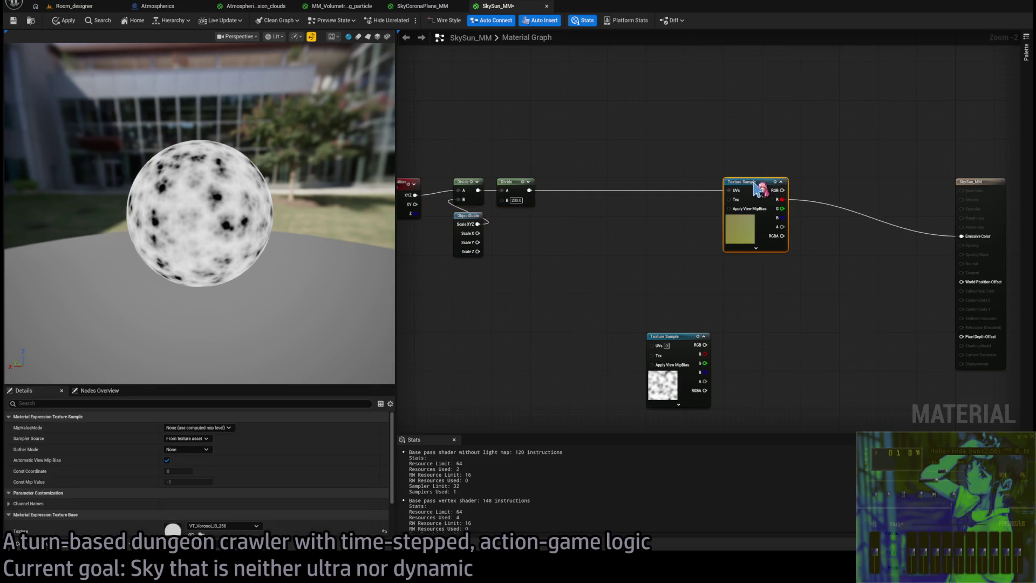
pyautogui.moveTo(567, 203)
pyautogui.mouseDown()
pyautogui.moveTo(425, 201)
pyautogui.moveTo(492, 214)
pyautogui.moveTo(477, 214)
pyautogui.mouseUp()
pyautogui.click(688, 206)
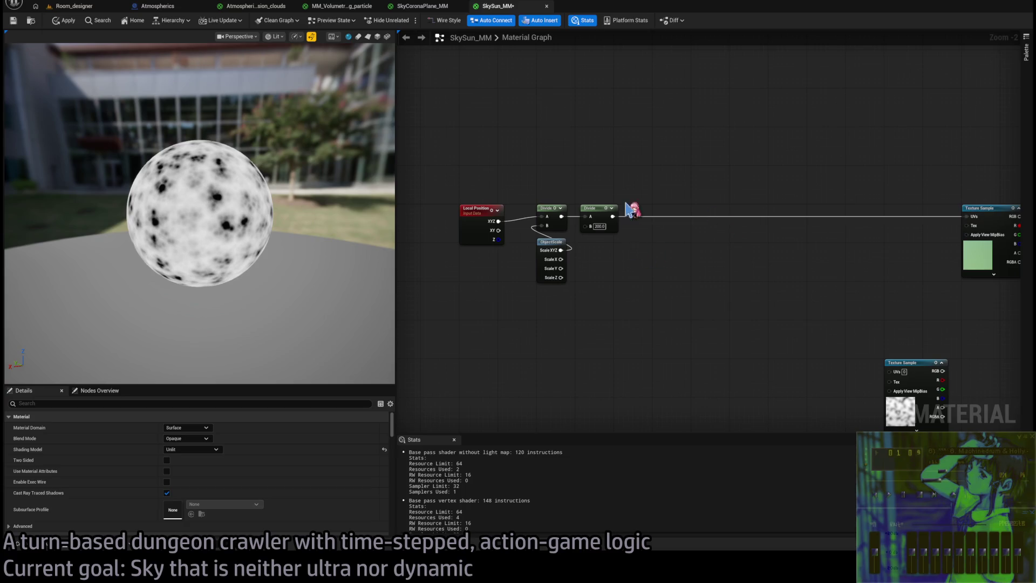
pyautogui.scroll(2, 658, 221)
pyautogui.moveTo(577, 205); pyautogui.dragTo(571, 205)
pyautogui.click(612, 162)
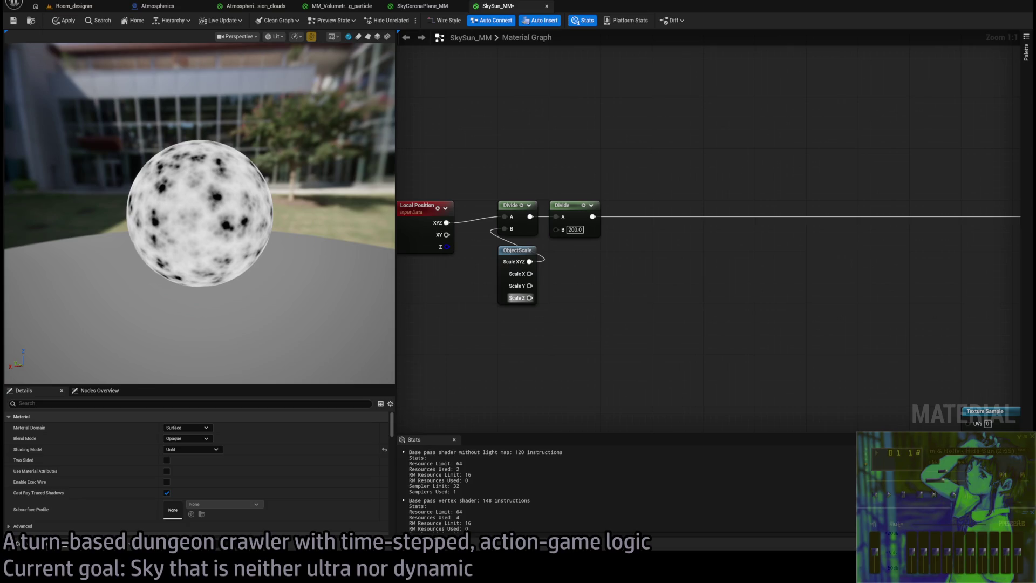
pyautogui.moveTo(587, 256); pyautogui.dragTo(566, 257)
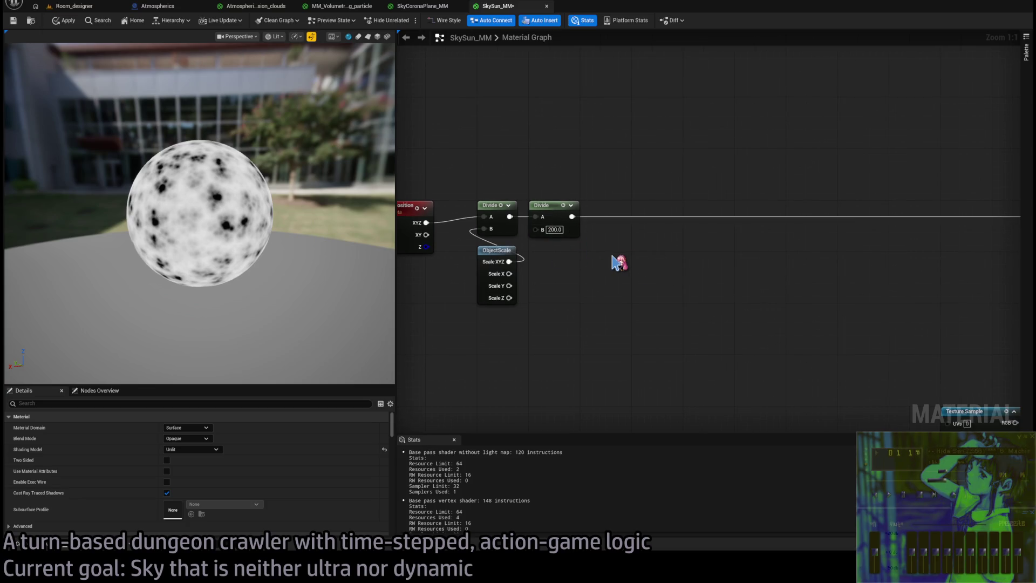
# - Place a Time node and a Make Vector3 node below Local Position
pyautogui.click(563, 333)
pyautogui.moveTo(583, 339); pyautogui.dragTo(468, 338)
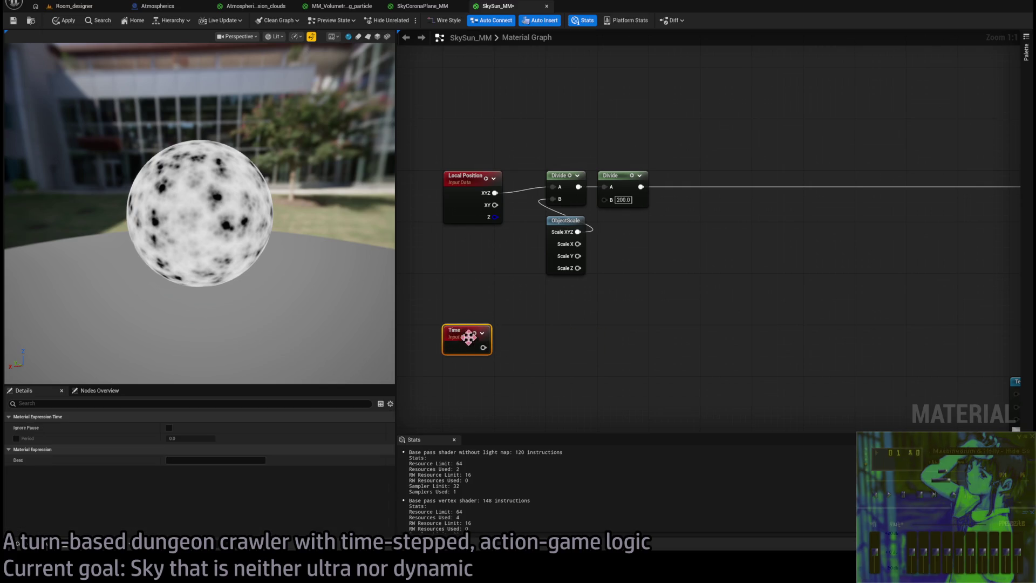
pyautogui.click(560, 338)
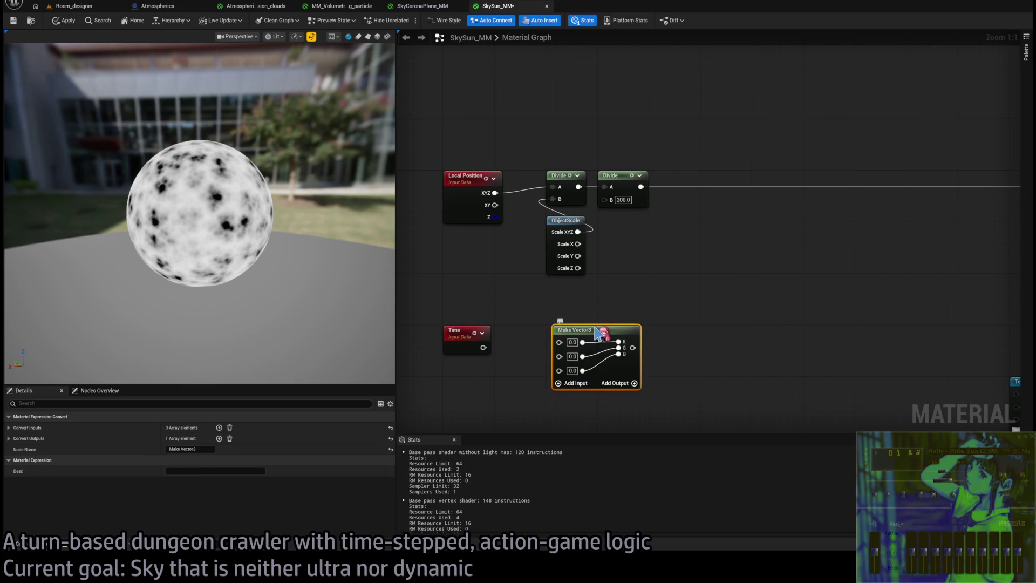
pyautogui.moveTo(594, 332)
pyautogui.mouseDown()
pyautogui.moveTo(593, 379)
pyautogui.moveTo(616, 297)
pyautogui.mouseUp()
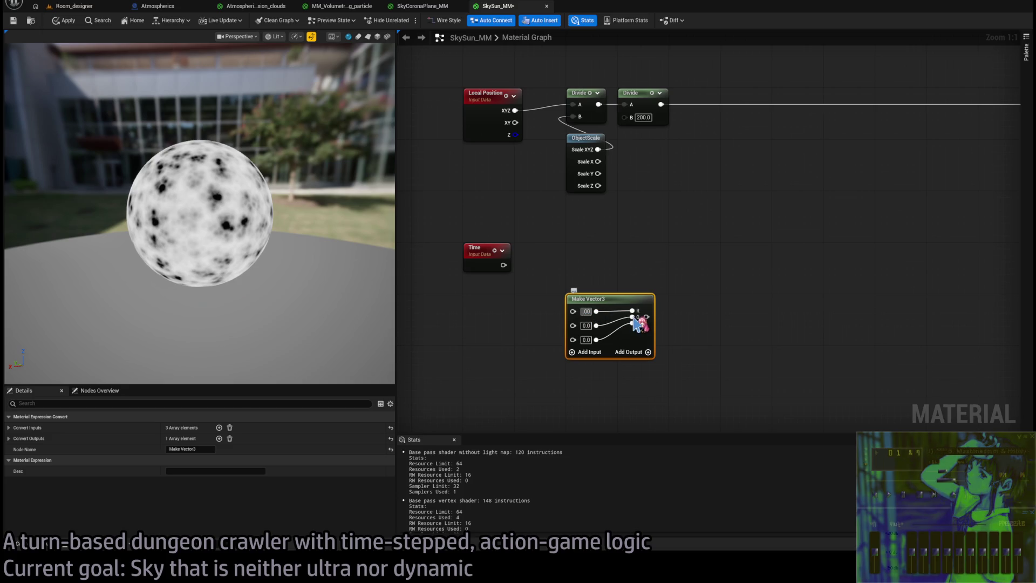
# - Set the Make Vector3 panning speeds to 0.001717, 0.001111 and 0.001515
pyautogui.write('1717')
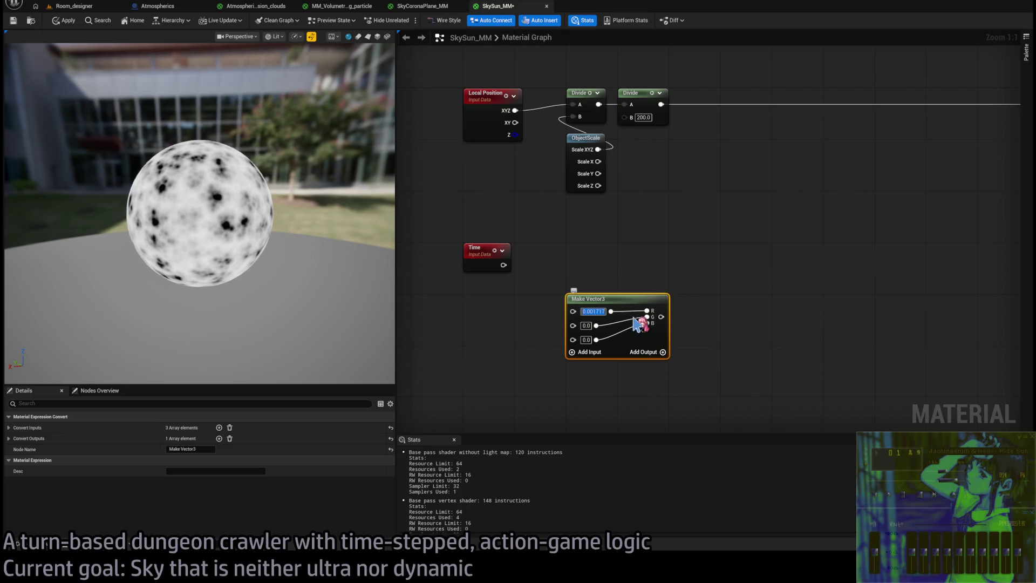
pyautogui.click(549, 381)
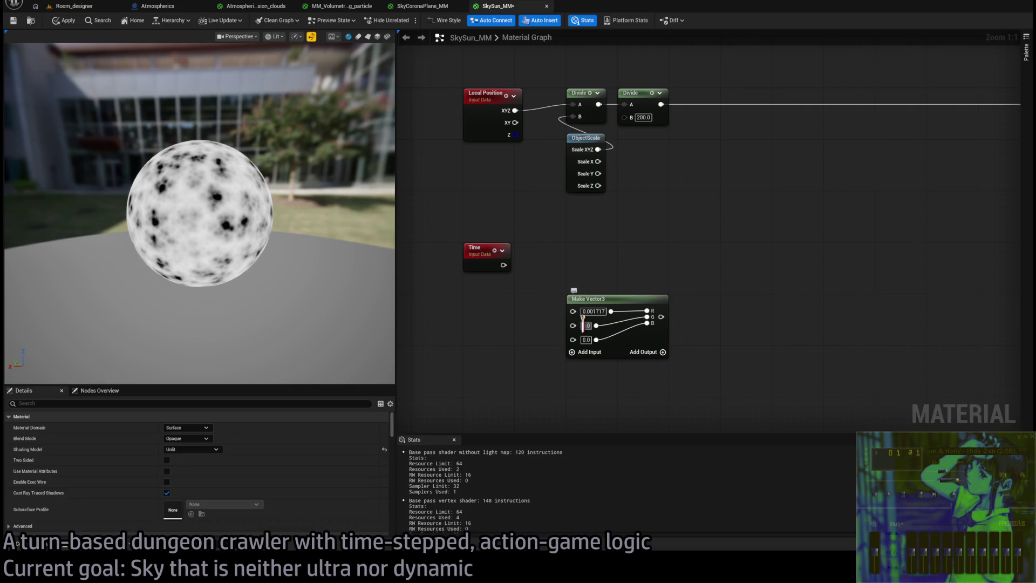
pyautogui.click(585, 325)
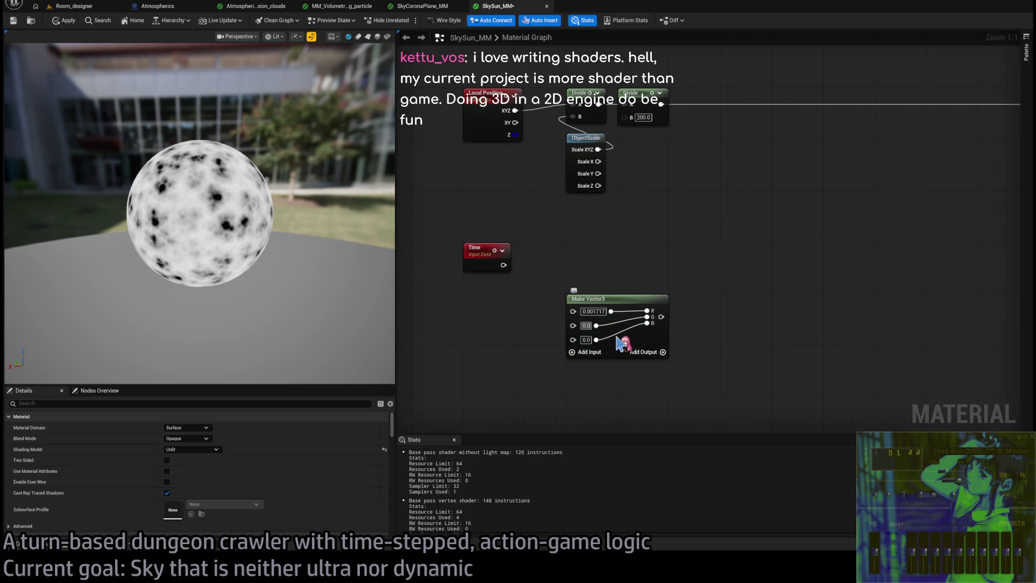
pyautogui.write('1111')
pyautogui.press('Tab')
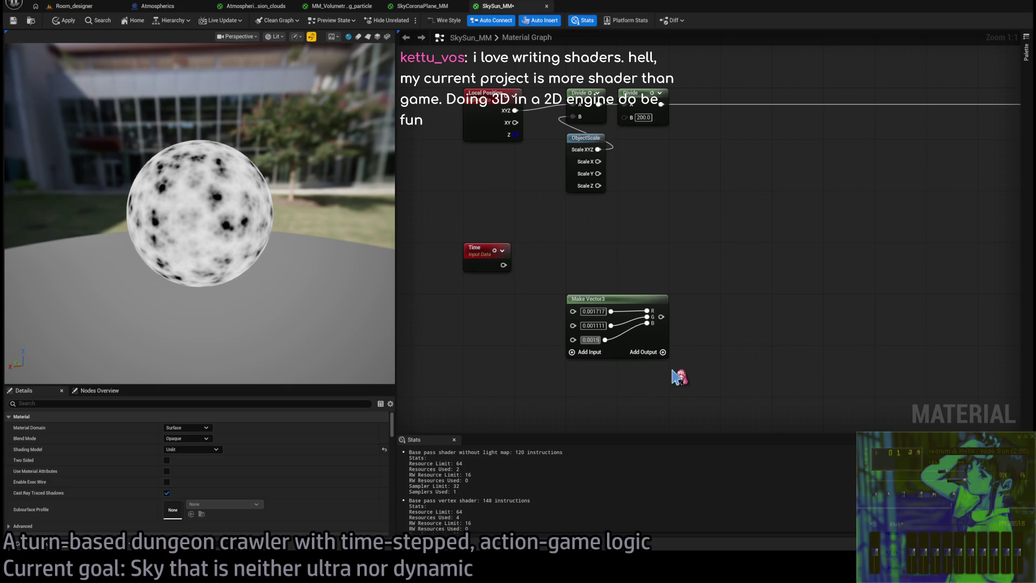
pyautogui.write('15')
pyautogui.press('Return')
# - Multiply Time by the Make Vector3 speeds and feed the product into a new Add node
pyautogui.moveTo(503, 264); pyautogui.dragTo(614, 253)
pyautogui.moveTo(661, 316)
pyautogui.mouseDown()
pyautogui.moveTo(642, 310)
pyautogui.moveTo(624, 277)
pyautogui.mouseUp()
pyautogui.moveTo(572, 313)
pyautogui.mouseDown()
pyautogui.moveTo(654, 208)
pyautogui.moveTo(653, 230)
pyautogui.moveTo(667, 152)
pyautogui.mouseUp()
pyautogui.click(624, 175)
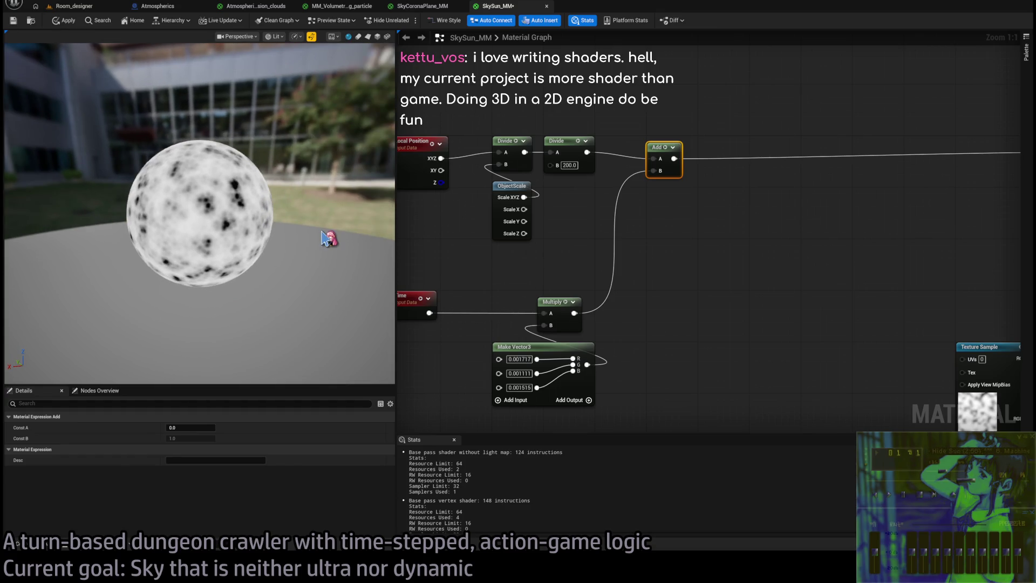
# - Splice the Add node into the Divide node's output wire
pyautogui.moveTo(656, 154); pyautogui.dragTo(655, 147)
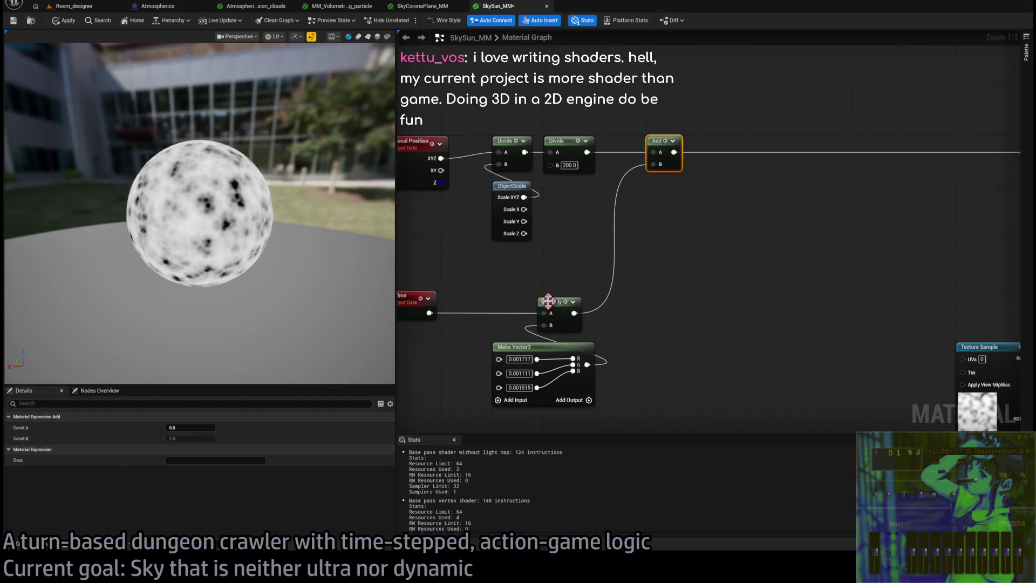
pyautogui.moveTo(295, 249); pyautogui.dragTo(302, 215)
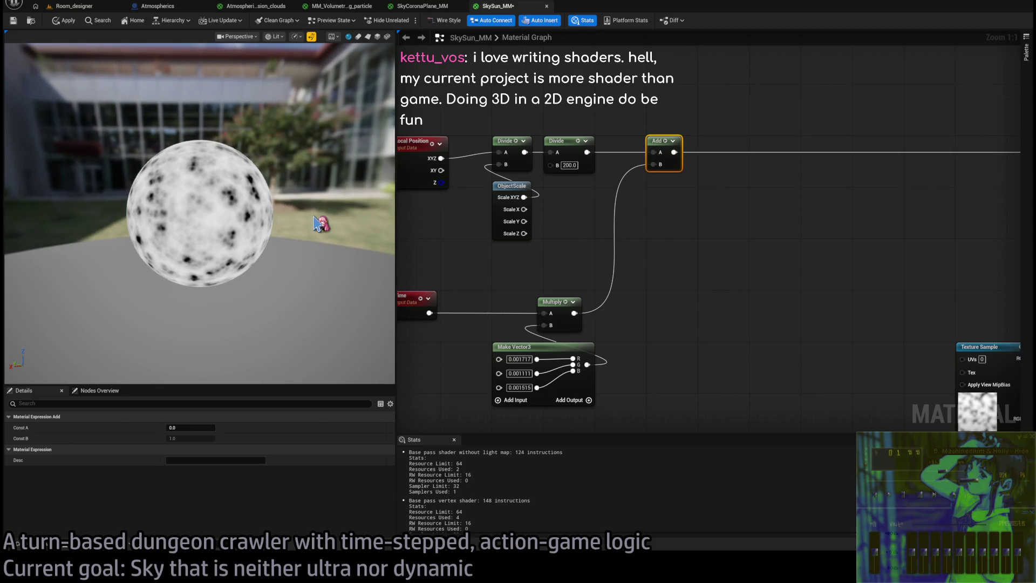
pyautogui.click(295, 36)
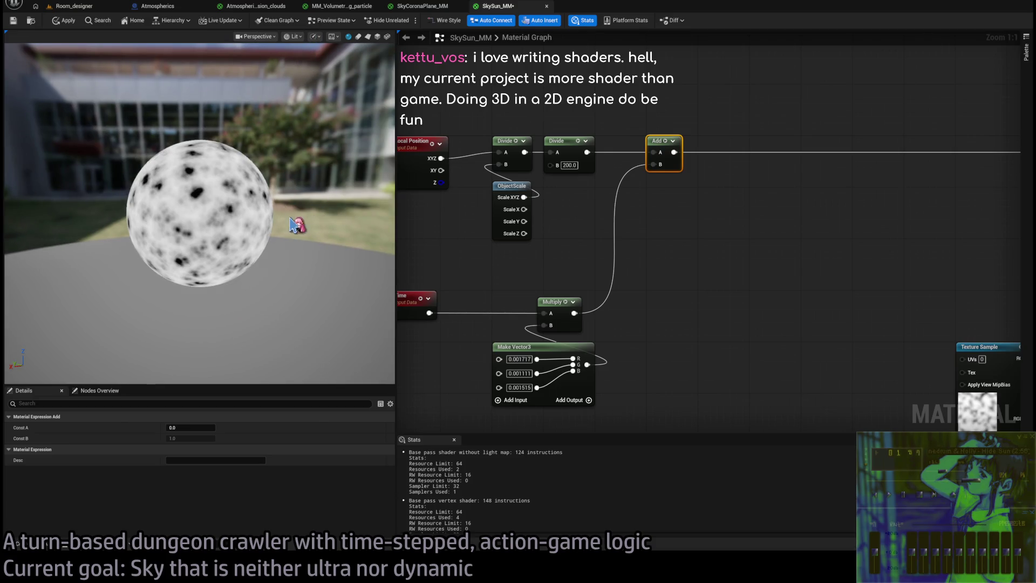
pyautogui.moveTo(327, 223); pyautogui.dragTo(312, 205)
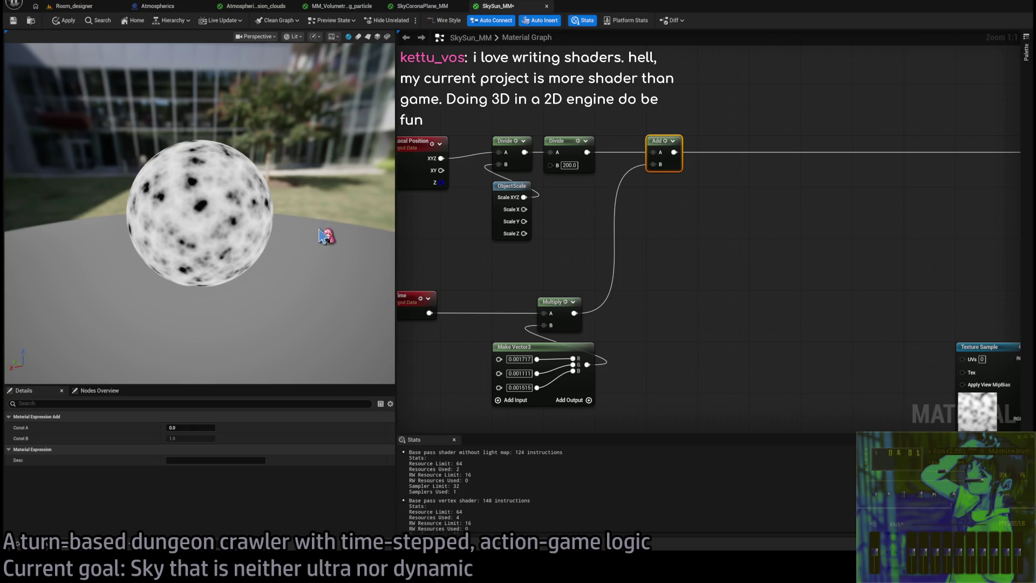
# - Raise the panning speeds to 0.01717, 0.01111 and 0.01515, then check the preview sphere
pyautogui.click(517, 359)
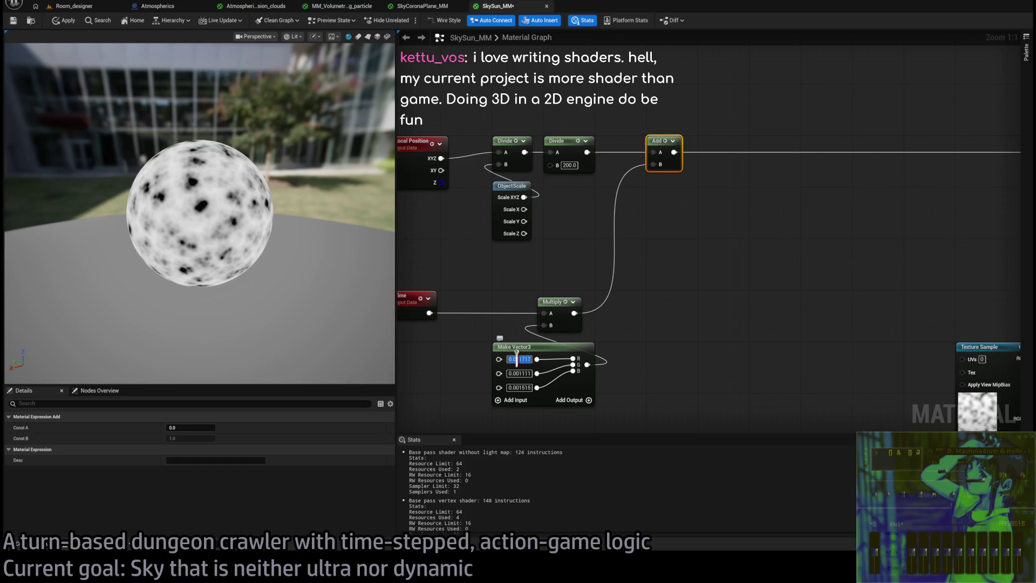
pyautogui.press('BackSpace')
pyautogui.press('Tab')
pyautogui.press('BackSpace')
pyautogui.press('Return')
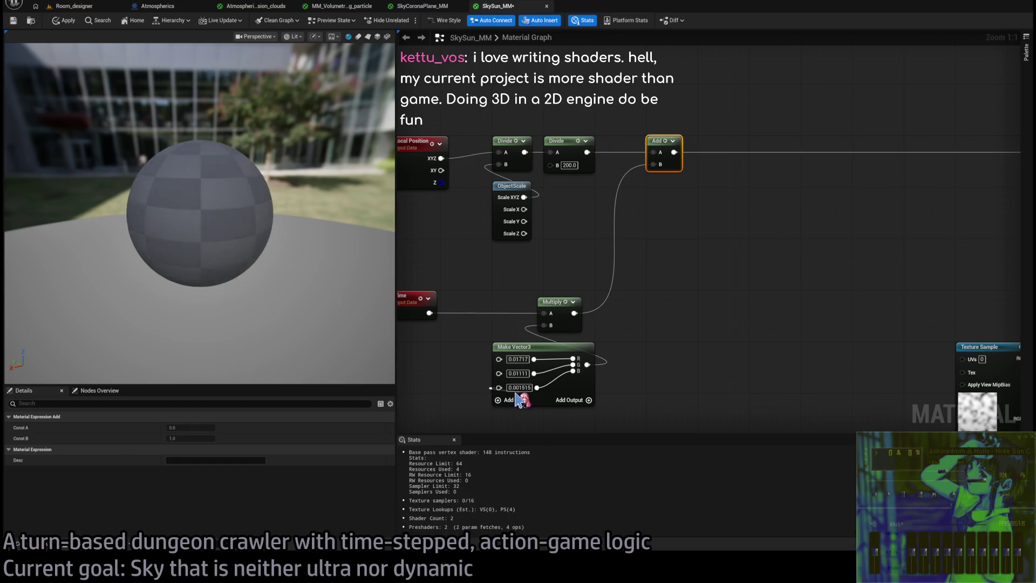
pyautogui.click(513, 387)
pyautogui.press('BackSpace')
pyautogui.press('Return')
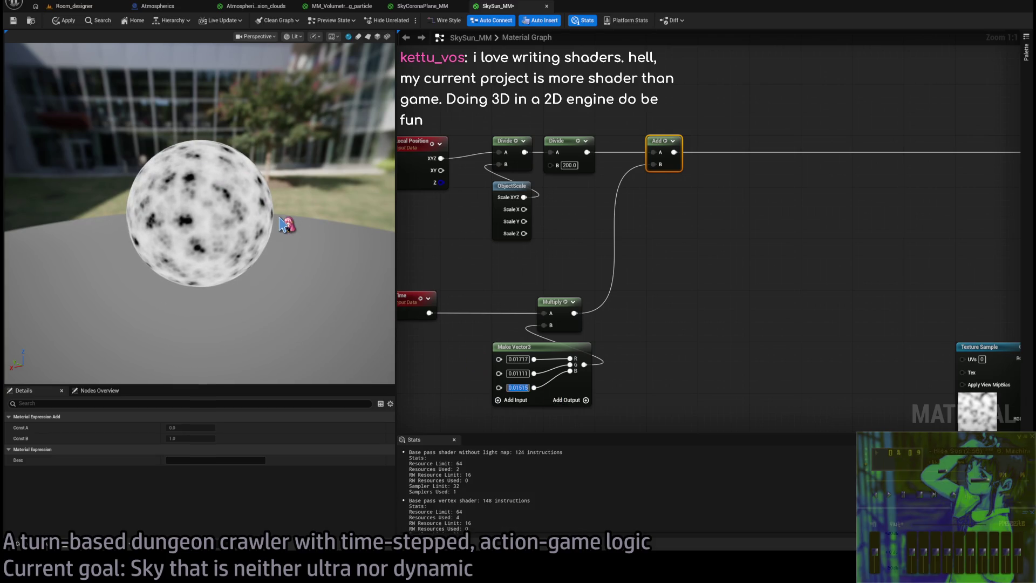
pyautogui.moveTo(281, 224); pyautogui.dragTo(249, 463)
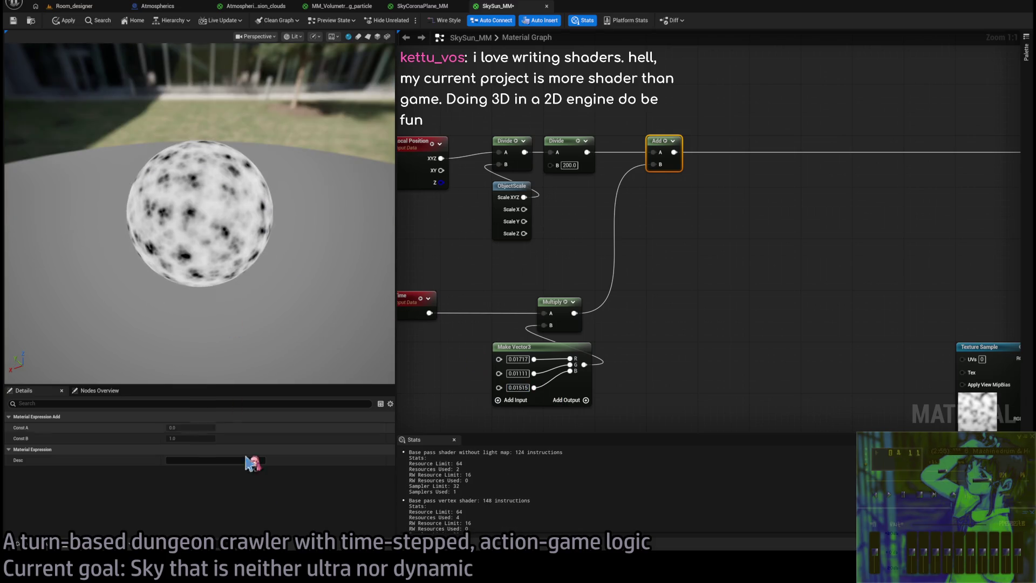
pyautogui.moveTo(232, 345); pyautogui.dragTo(219, 311)
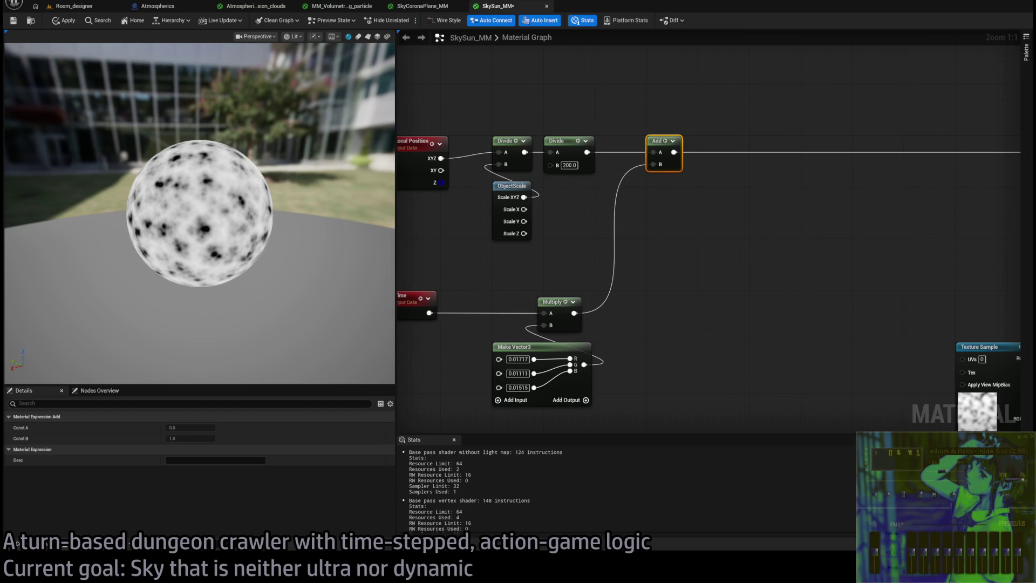
# - Select the Add node to inspect its constants
pyautogui.click(606, 219)
pyautogui.moveTo(606, 220)
pyautogui.mouseDown()
pyautogui.moveTo(710, 203)
pyautogui.moveTo(719, 220)
pyautogui.mouseUp()
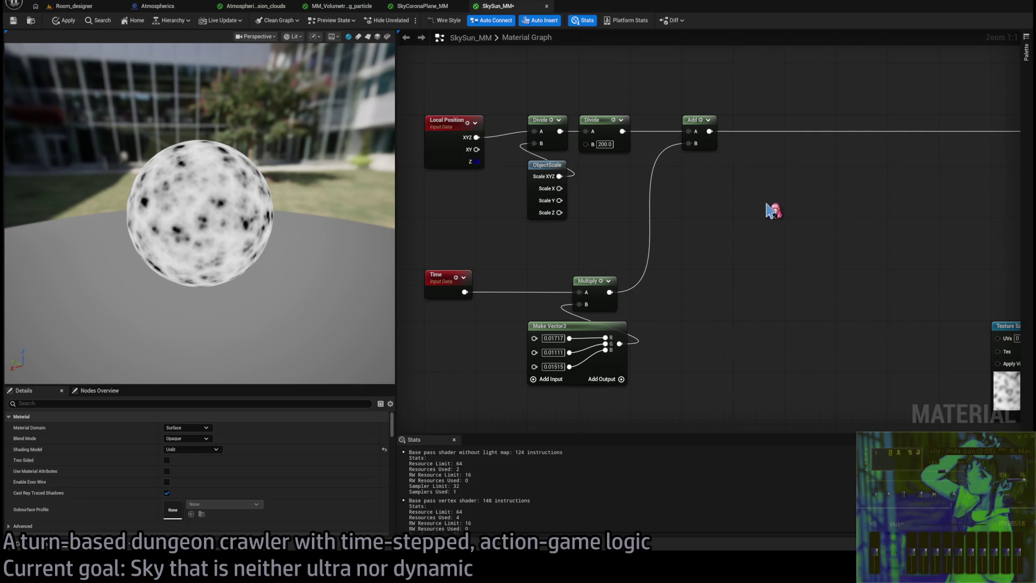
pyautogui.moveTo(743, 162); pyautogui.dragTo(703, 165)
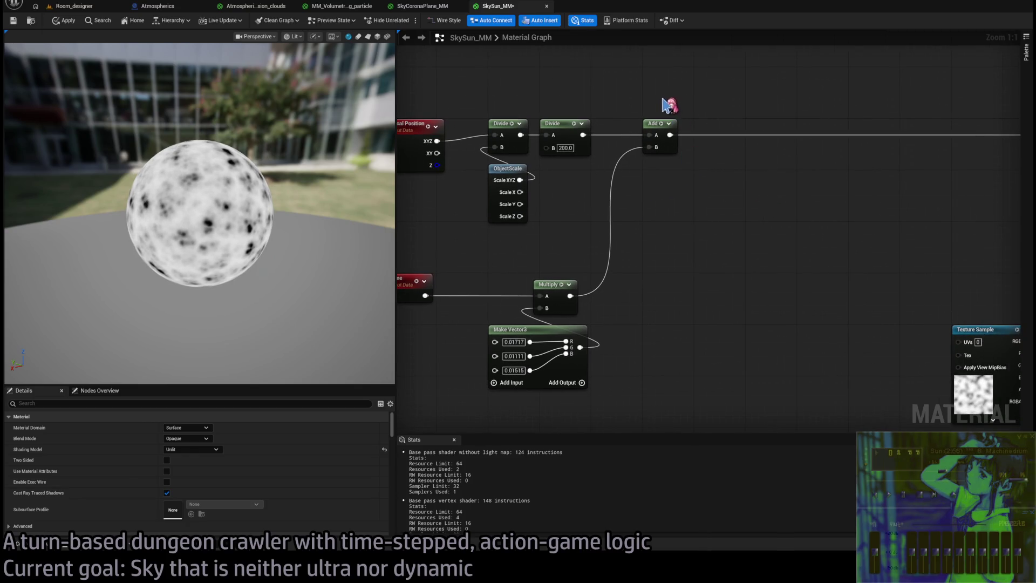
pyautogui.click(657, 125)
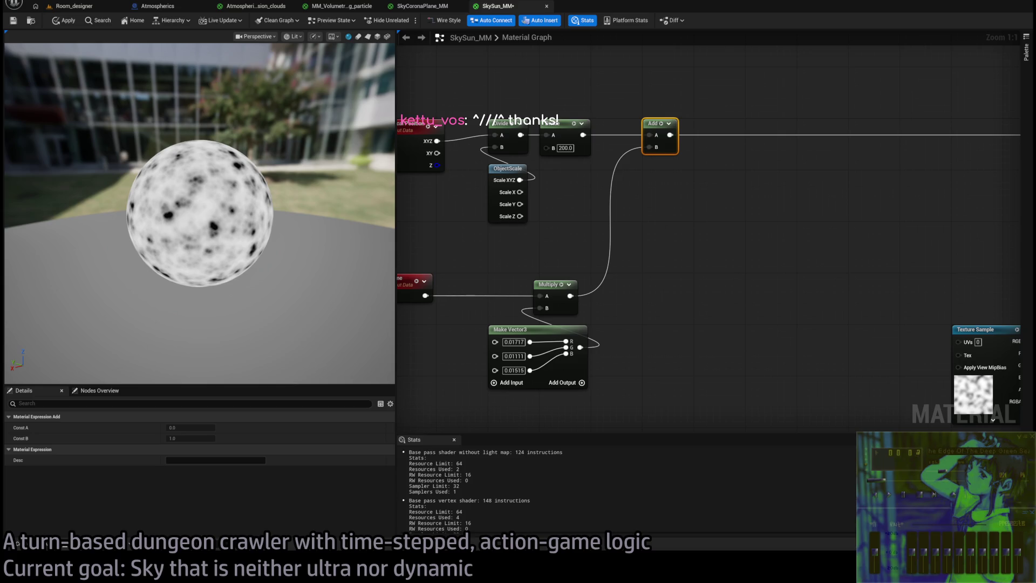
pyautogui.click(649, 220)
# - Delete the unused lower Texture Sample from the graph
pyautogui.moveTo(654, 224)
pyautogui.mouseDown()
pyautogui.moveTo(691, 203)
pyautogui.moveTo(604, 249)
pyautogui.mouseUp()
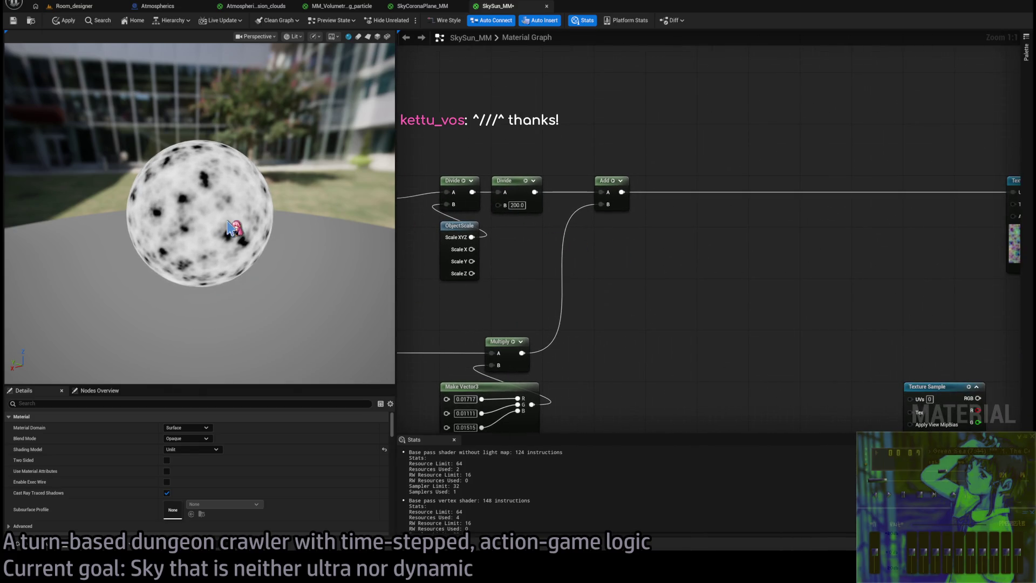
pyautogui.scroll(-2, 613, 321)
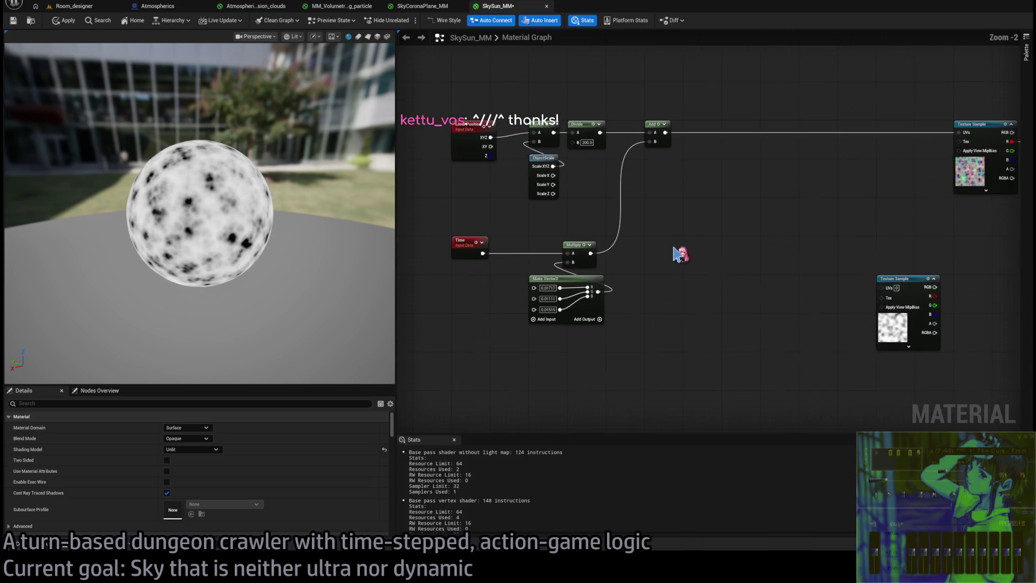
pyautogui.moveTo(915, 275); pyautogui.dragTo(724, 305)
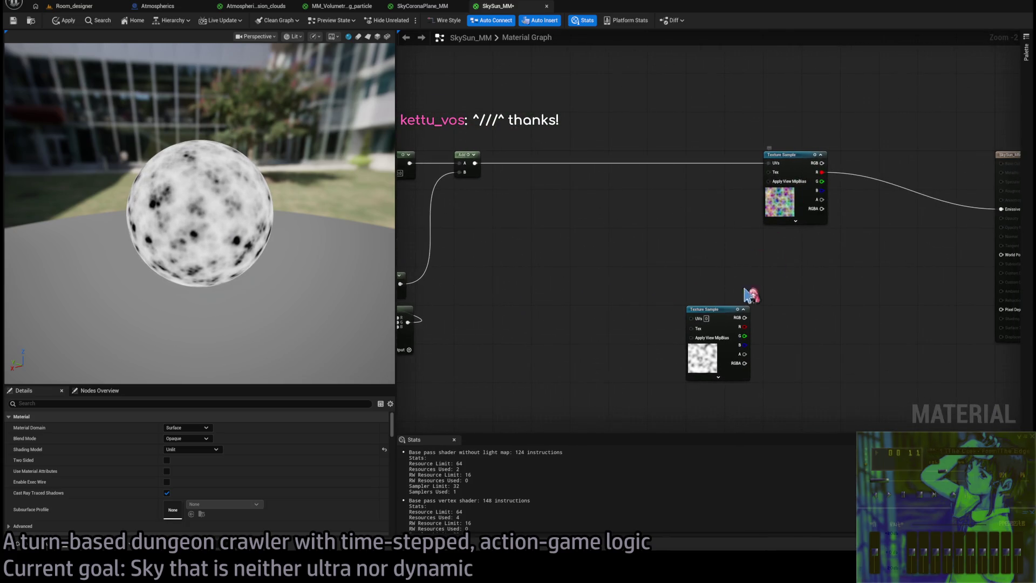
pyautogui.click(693, 345)
pyautogui.moveTo(630, 320); pyautogui.dragTo(689, 213)
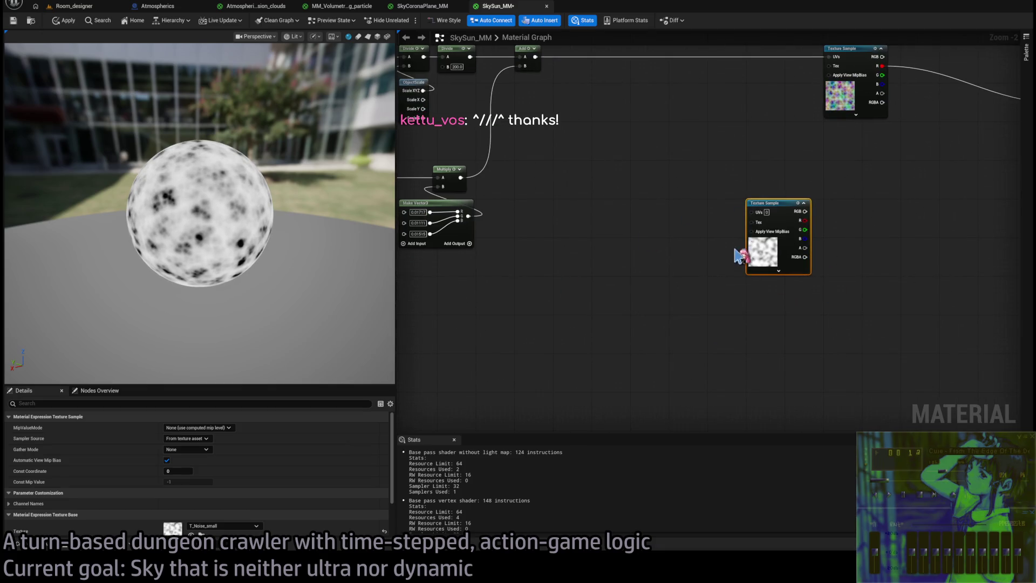
pyautogui.press('Delete')
# - Copy the gradient Texture Sample from Atmospherics_Mansion_clouds and paste it into SkySun_MM
pyautogui.click(342, 6)
pyautogui.click(257, 6)
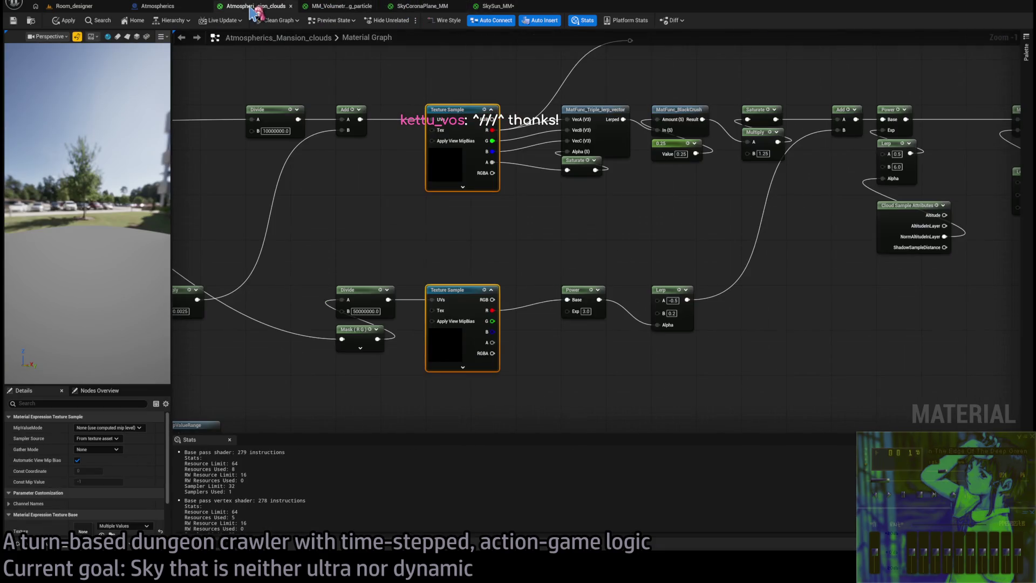
pyautogui.scroll(-3, 416, 238)
pyautogui.scroll(4, 458, 279)
pyautogui.click(474, 263)
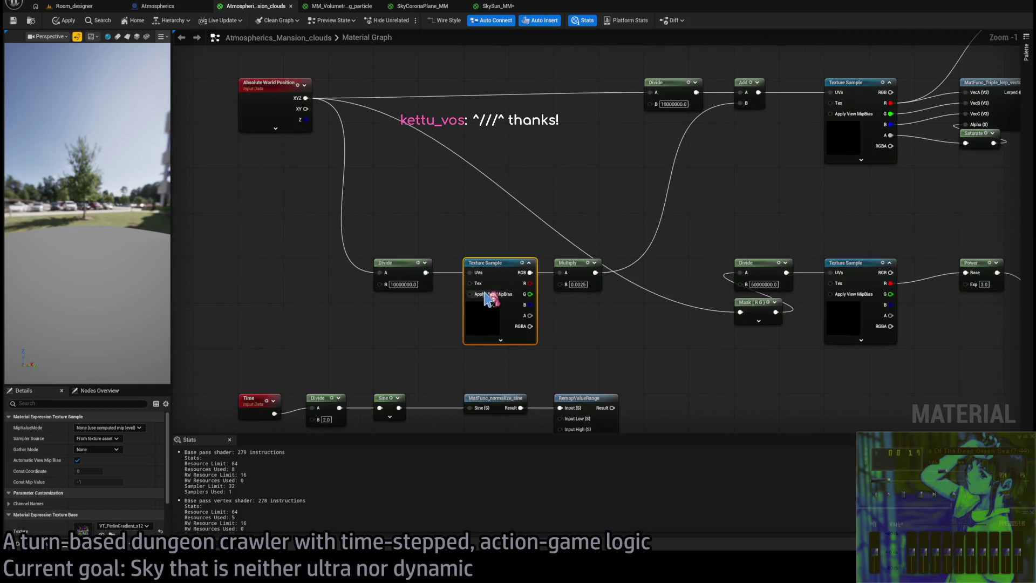
pyautogui.click(509, 9)
pyautogui.scroll(3, 541, 280)
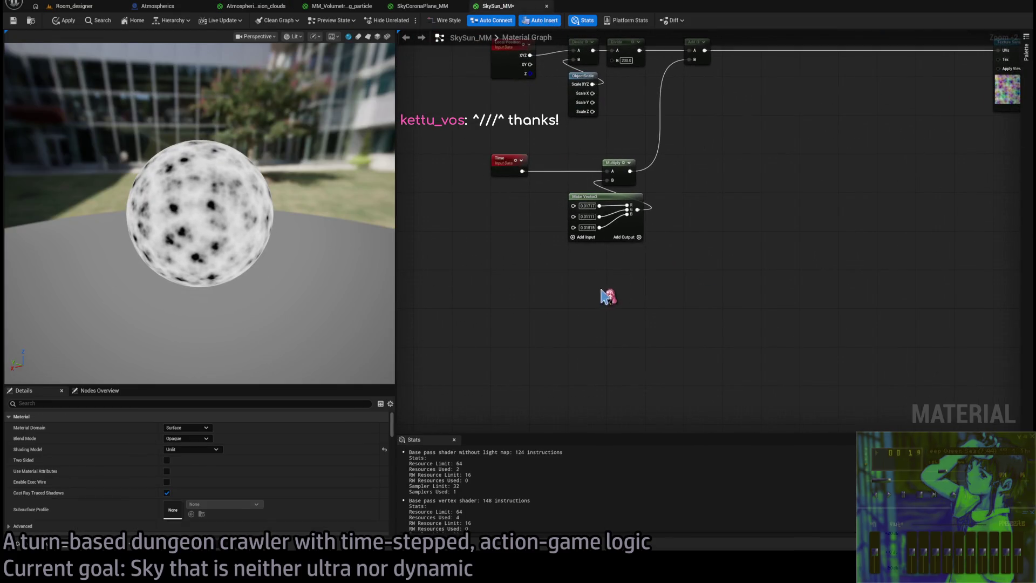
pyautogui.hotkey('ctrl', 'v')
pyautogui.moveTo(605, 357); pyautogui.dragTo(700, 292)
pyautogui.scroll(1, 710, 250)
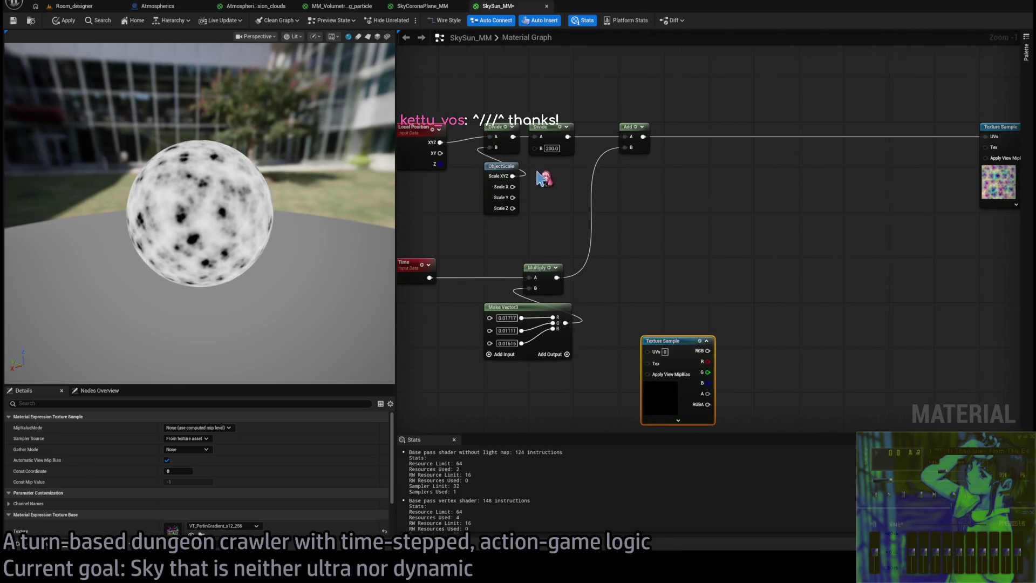
pyautogui.moveTo(513, 137)
pyautogui.mouseDown()
pyautogui.moveTo(602, 249)
pyautogui.moveTo(647, 273)
pyautogui.moveTo(613, 199)
pyautogui.mouseUp()
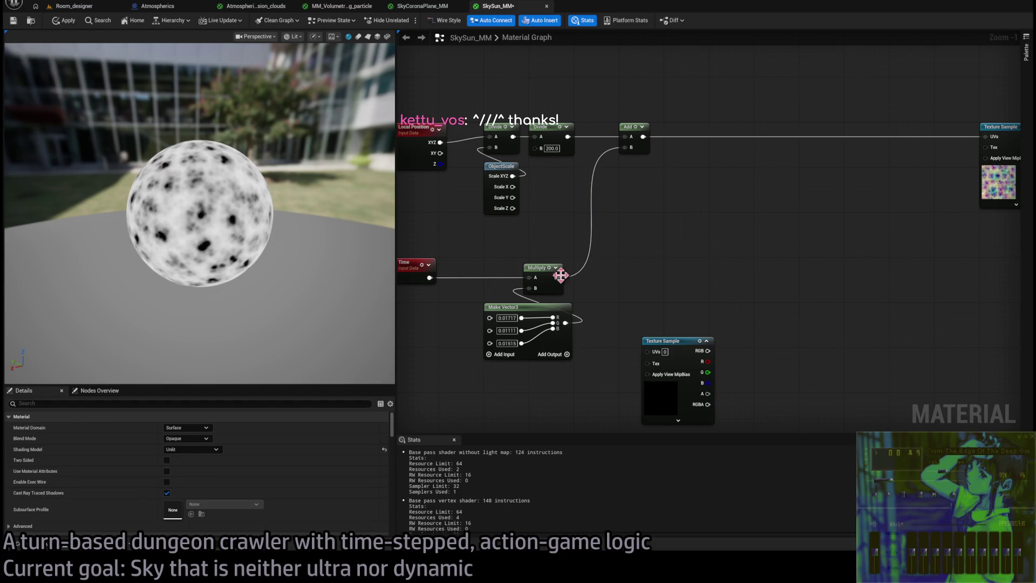
pyautogui.moveTo(669, 355)
pyautogui.mouseDown()
pyautogui.moveTo(658, 321)
pyautogui.moveTo(646, 321)
pyautogui.moveTo(695, 285)
pyautogui.moveTo(695, 304)
pyautogui.mouseUp()
# - Move the Multiply and Make Vector3 nodes up beside the Add node
pyautogui.moveTo(516, 240); pyautogui.dragTo(575, 359)
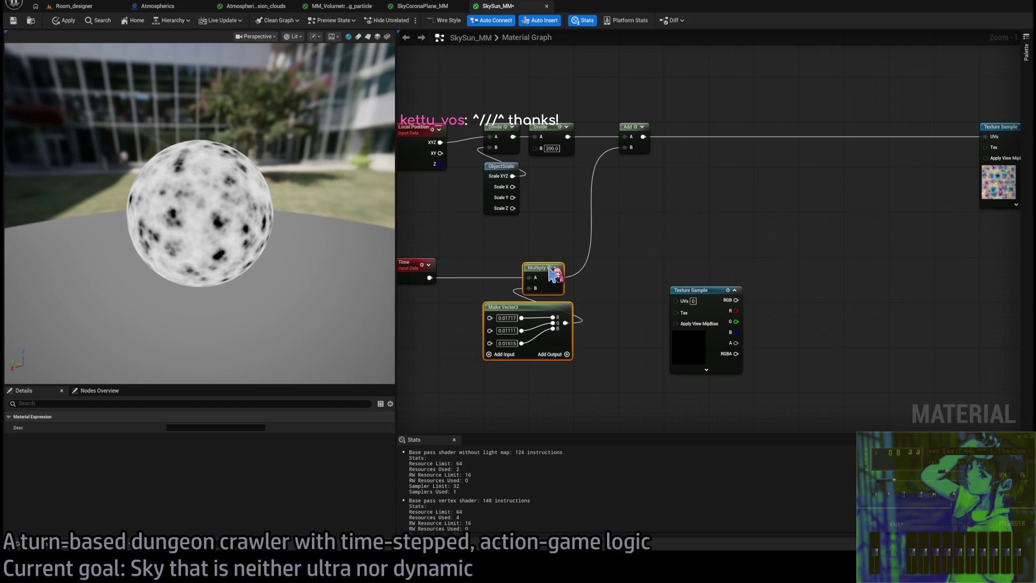
pyautogui.moveTo(548, 278)
pyautogui.mouseDown()
pyautogui.moveTo(636, 214)
pyautogui.moveTo(643, 179)
pyautogui.mouseUp()
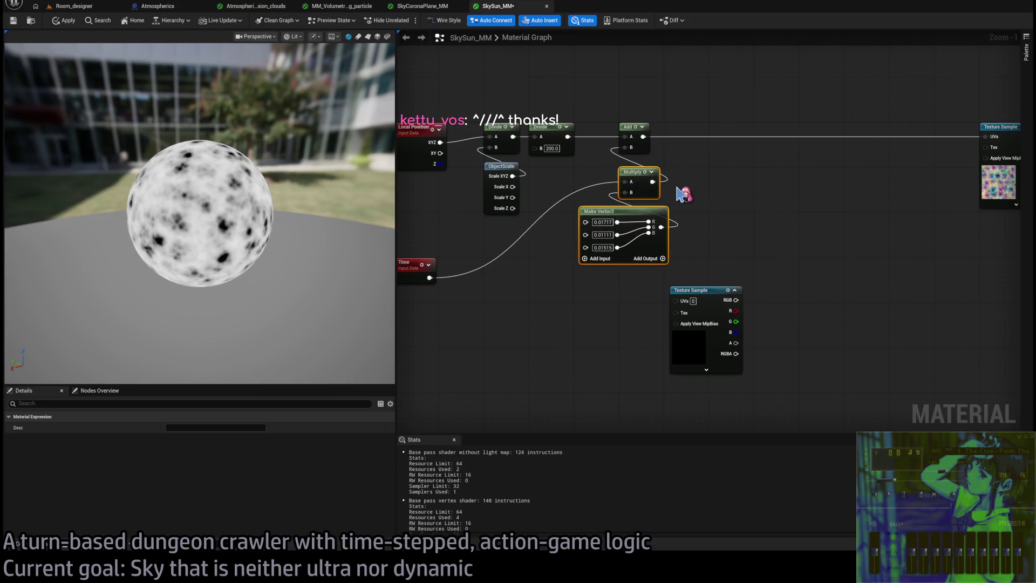
pyautogui.moveTo(628, 216); pyautogui.dragTo(669, 211)
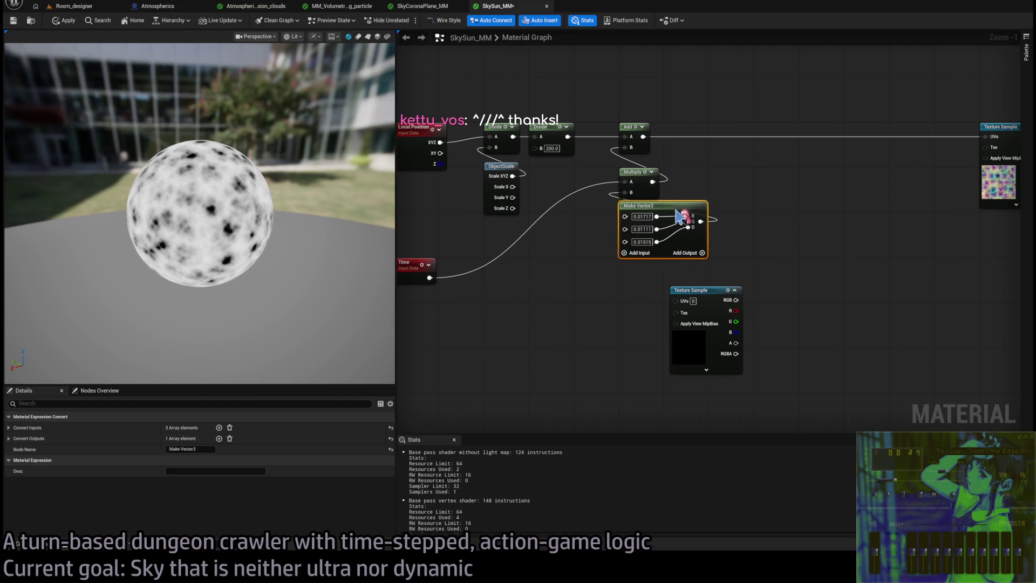
pyautogui.click(701, 215)
pyautogui.moveTo(770, 227); pyautogui.dragTo(620, 132)
pyautogui.moveTo(701, 175); pyautogui.dragTo(705, 164)
pyautogui.click(741, 192)
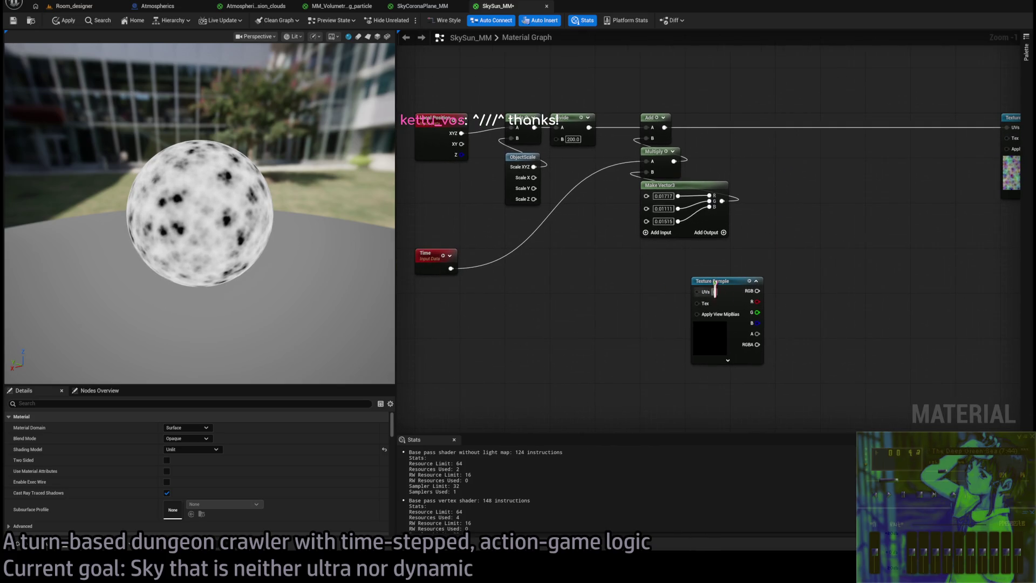
# - Place the pasted Texture Sample below the speed nodes
pyautogui.moveTo(725, 285)
pyautogui.mouseDown()
pyautogui.moveTo(657, 351)
pyautogui.moveTo(674, 340)
pyautogui.mouseUp()
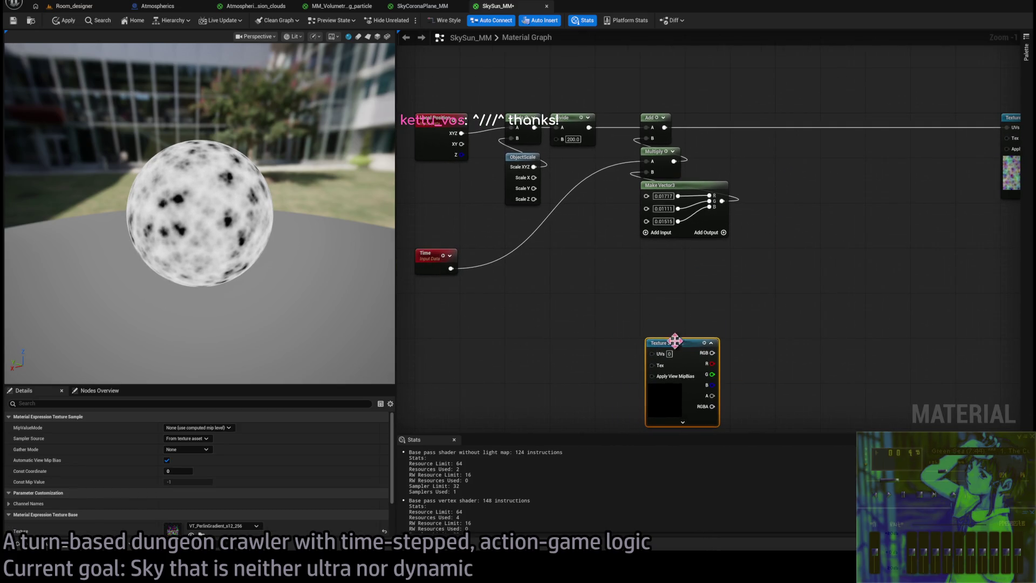
pyautogui.click(676, 326)
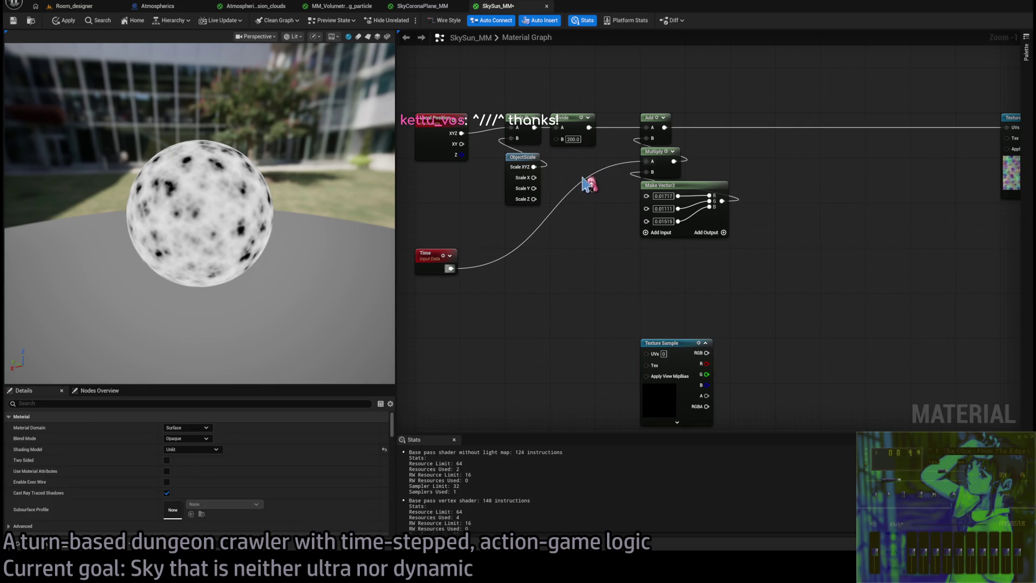
pyautogui.moveTo(664, 344)
pyautogui.mouseDown()
pyautogui.moveTo(529, 306)
pyautogui.moveTo(525, 322)
pyautogui.mouseUp()
# - Paste a stray copy of the Add, Multiply and Make Vector3 nodes, then delete it
pyautogui.hotkey('ctrl', 'v')
pyautogui.moveTo(662, 114); pyautogui.dragTo(656, 289)
pyautogui.moveTo(694, 221)
pyautogui.mouseDown()
pyautogui.moveTo(696, 173)
pyautogui.moveTo(690, 247)
pyautogui.mouseUp()
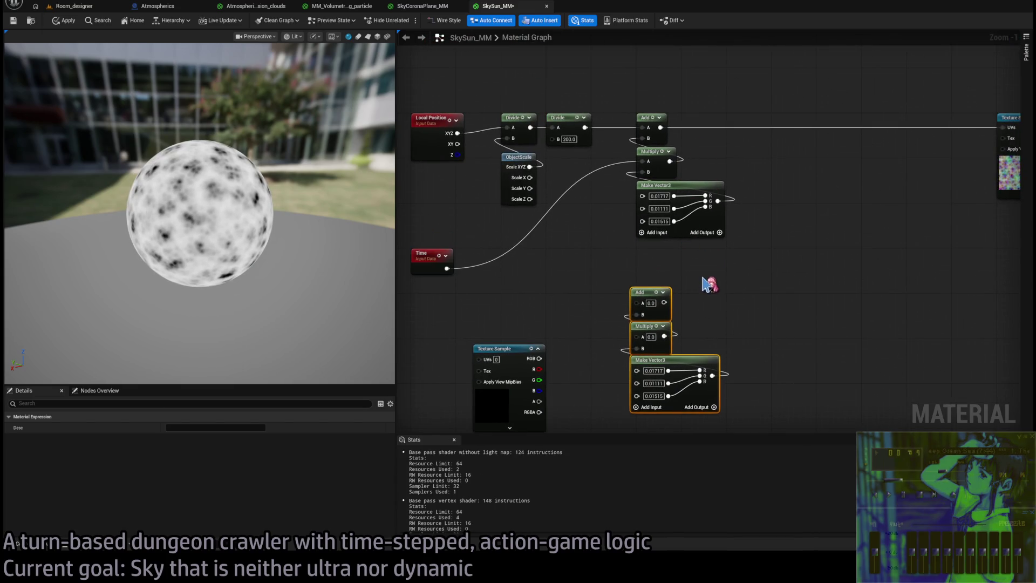
pyautogui.press('Delete')
# - Duplicate the Divide, Add, Multiply and Make Vector3 chain and feed Time into the copy's Multiply
pyautogui.moveTo(695, 104); pyautogui.dragTo(555, 277)
pyautogui.hotkey('ctrl', 'c')
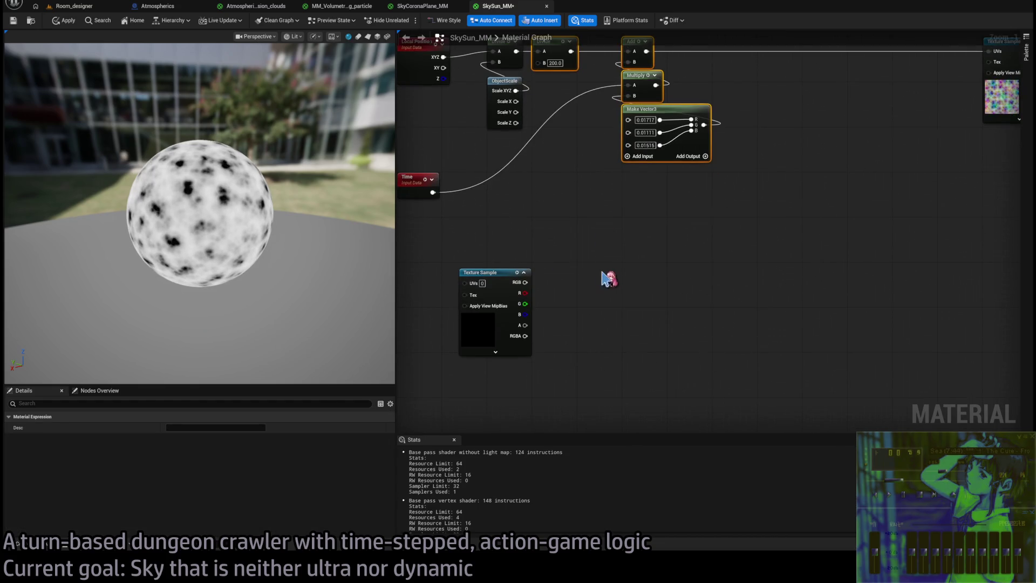
pyautogui.hotkey('ctrl', 'v')
pyautogui.moveTo(433, 192)
pyautogui.mouseDown()
pyautogui.moveTo(493, 247)
pyautogui.moveTo(657, 316)
pyautogui.mouseUp()
pyautogui.moveTo(546, 197); pyautogui.dragTo(577, 240)
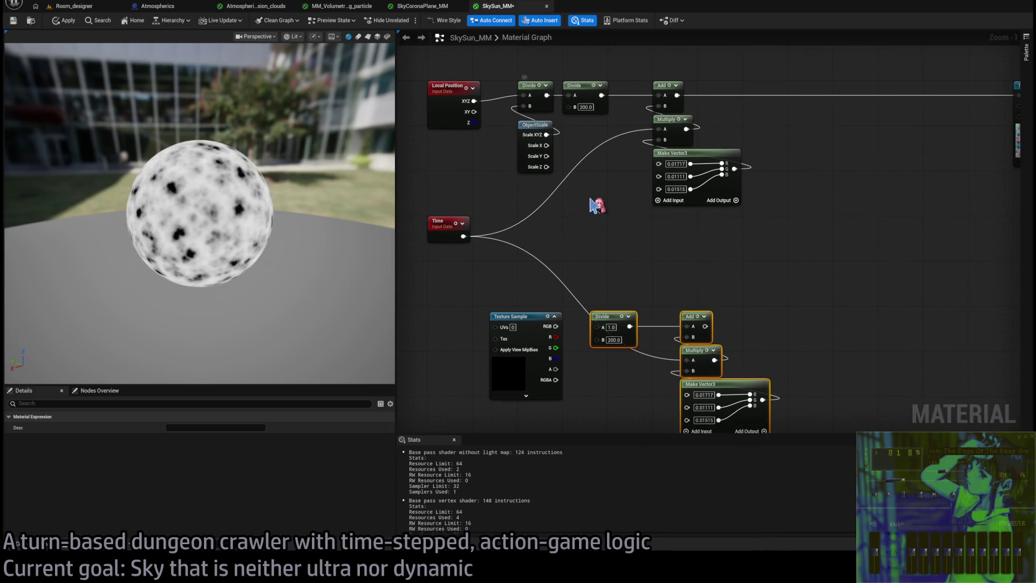
pyautogui.moveTo(528, 323)
pyautogui.mouseDown()
pyautogui.moveTo(517, 323)
pyautogui.moveTo(532, 296)
pyautogui.moveTo(553, 117)
pyautogui.mouseUp()
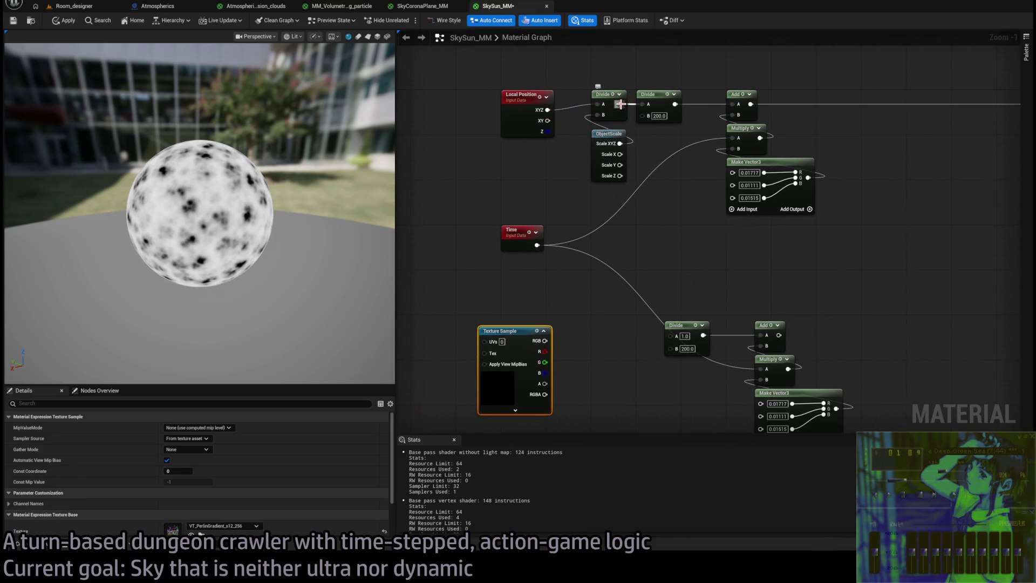
# - Chain the upper Divide into a divide-by-400, drive the second Texture Sample's UVs, and send RGB to Emissive
pyautogui.moveTo(620, 104)
pyautogui.mouseDown()
pyautogui.moveTo(620, 287)
pyautogui.moveTo(628, 317)
pyautogui.moveTo(676, 336)
pyautogui.mouseUp()
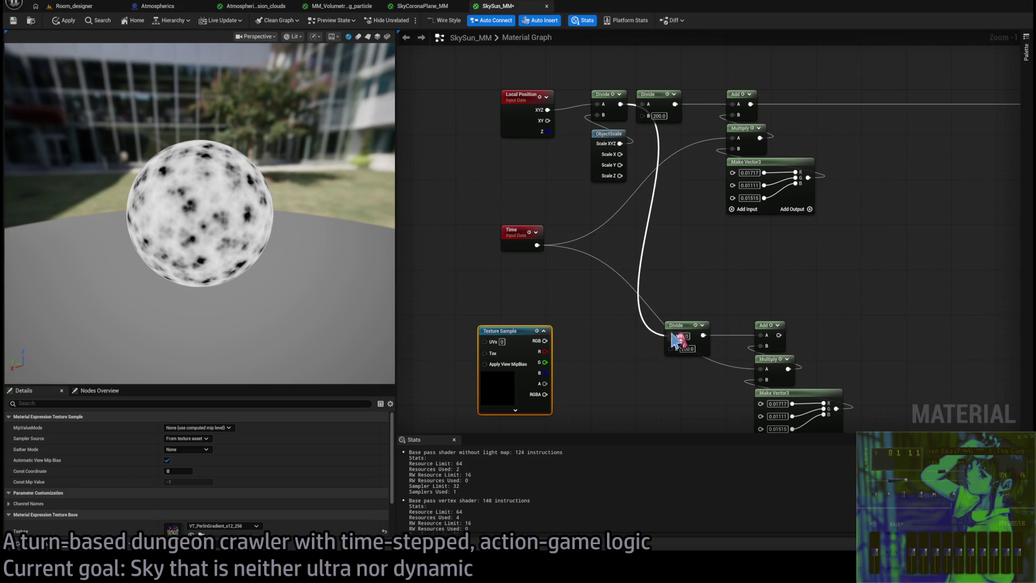
pyautogui.click(686, 347)
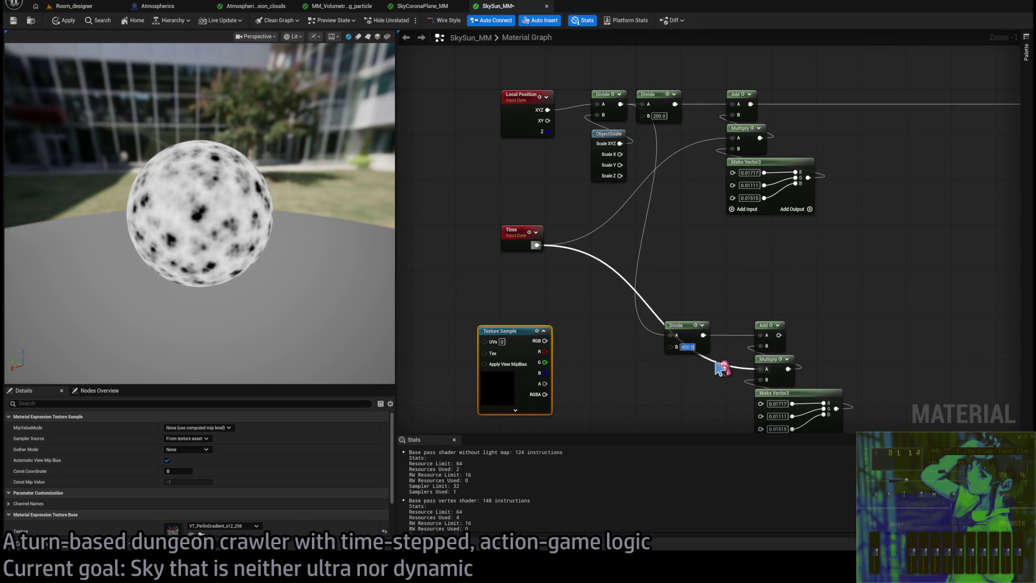
pyautogui.moveTo(516, 333); pyautogui.dragTo(881, 287)
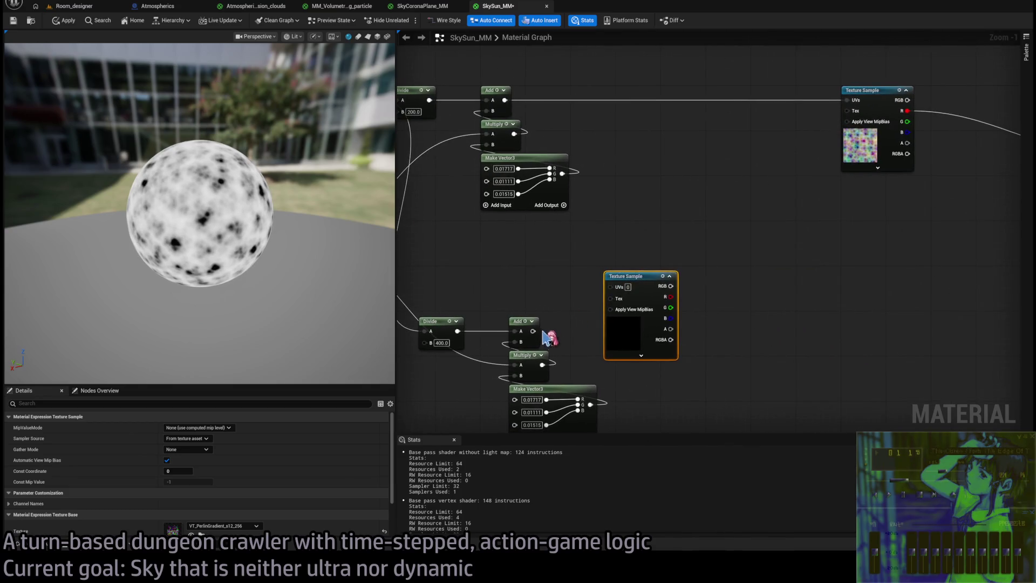
pyautogui.moveTo(533, 331); pyautogui.dragTo(610, 286)
pyautogui.moveTo(676, 285)
pyautogui.mouseDown()
pyautogui.moveTo(689, 294)
pyautogui.moveTo(942, 170)
pyautogui.moveTo(966, 180)
pyautogui.mouseUp()
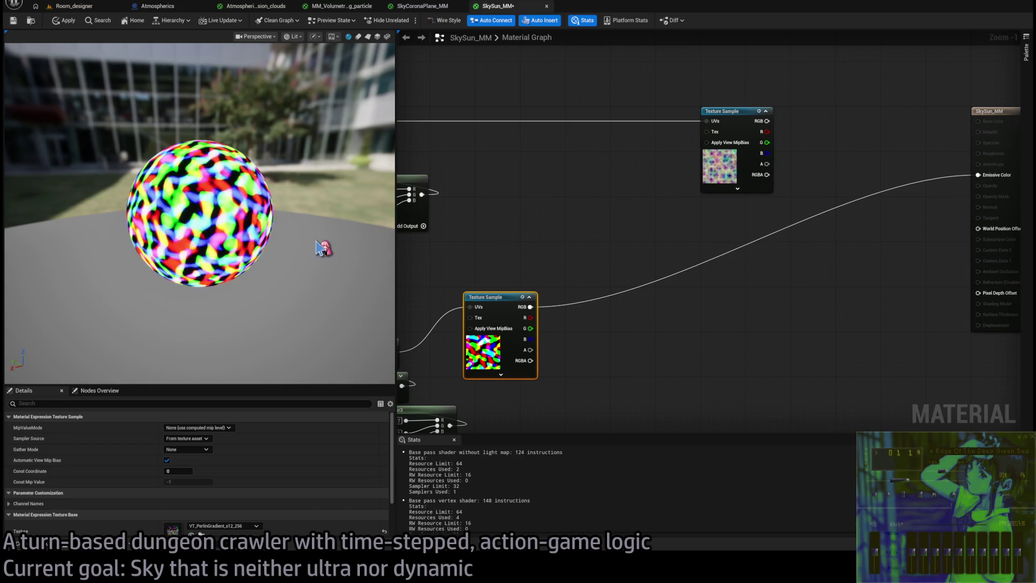
pyautogui.moveTo(464, 235); pyautogui.dragTo(613, 213)
pyautogui.moveTo(497, 273); pyautogui.dragTo(561, 223)
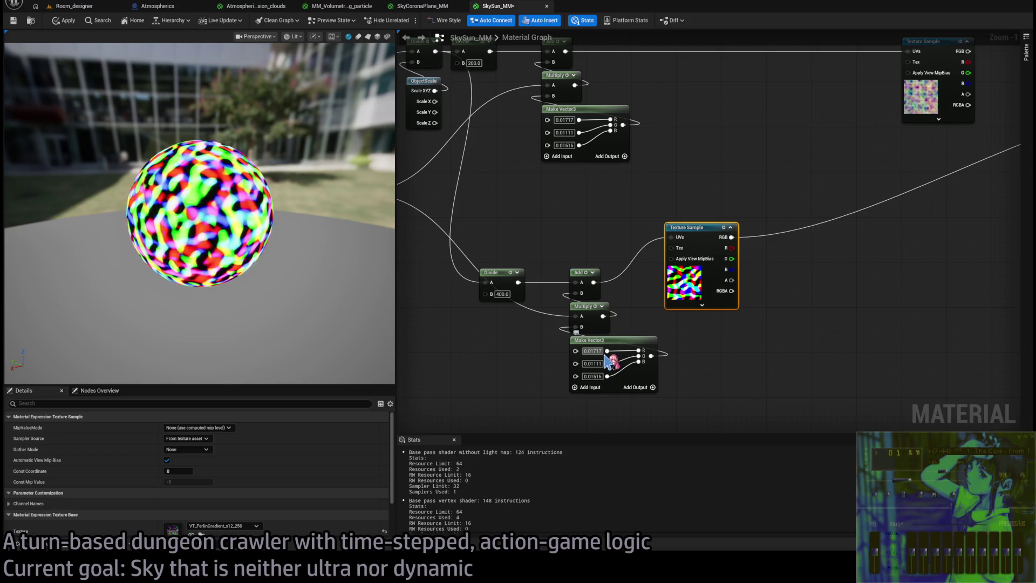
# - Divide the lower Make Vector3 pan speeds by 3, 4 and 2
pyautogui.write('/3')
pyautogui.press('Tab')
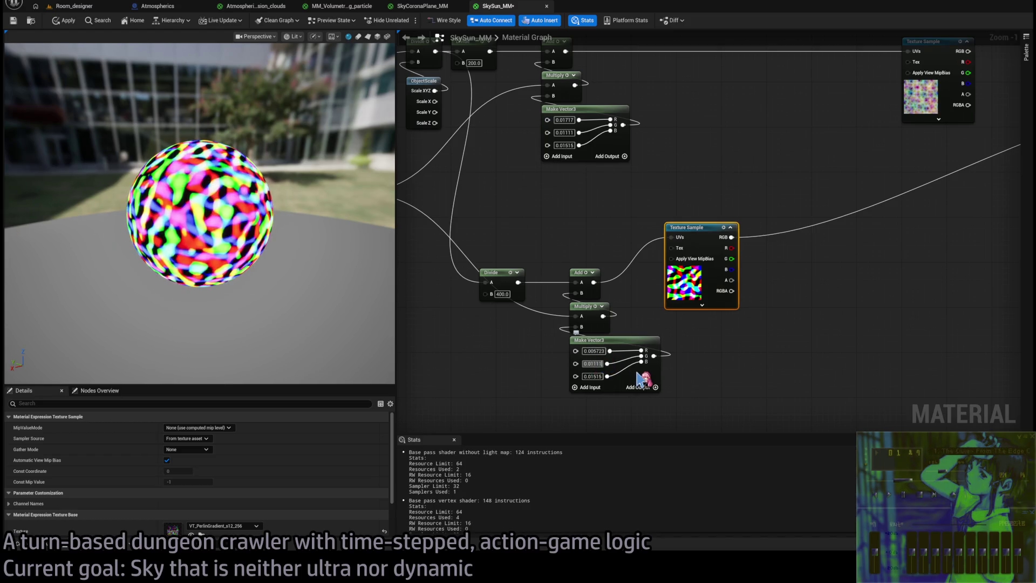
pyautogui.write('/4')
pyautogui.press('Return')
pyautogui.click(593, 376)
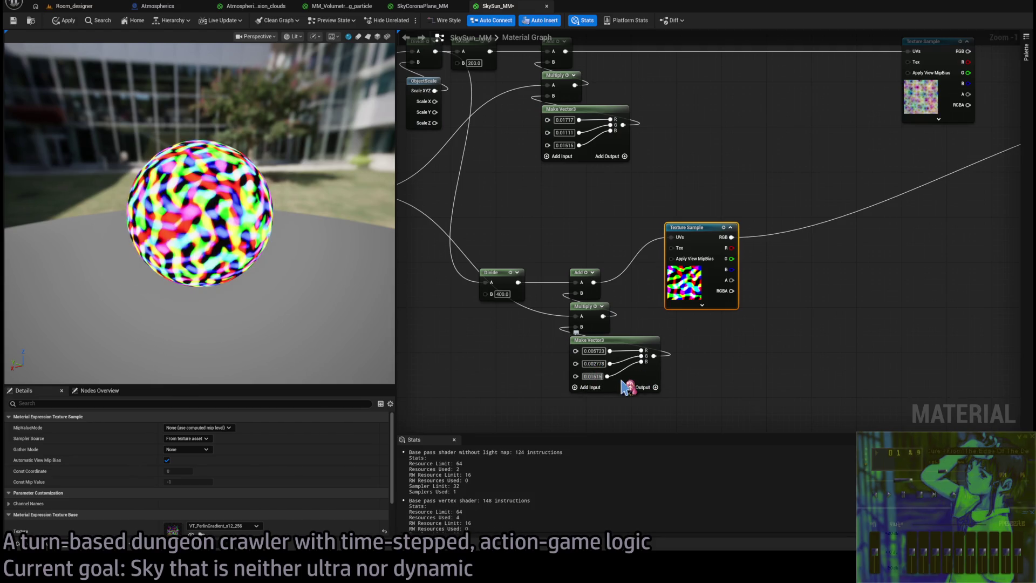
pyautogui.write('/2')
pyautogui.press('Return')
# - Add the second noise's RGB to the upper Add output and feed it into the first Texture Sample's UVs
pyautogui.click(730, 365)
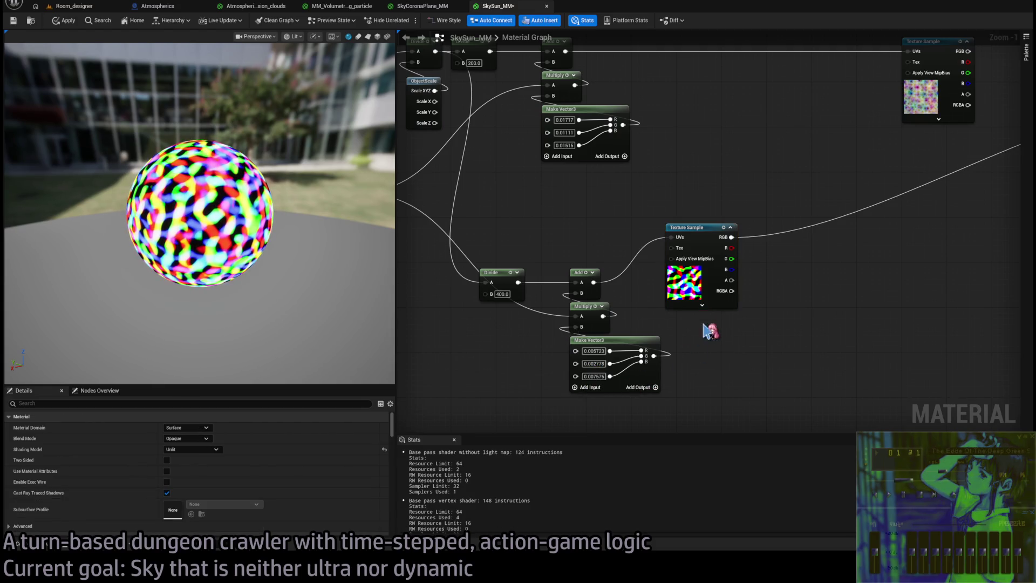
pyautogui.scroll(-1, 620, 233)
pyautogui.moveTo(684, 287); pyautogui.dragTo(717, 287)
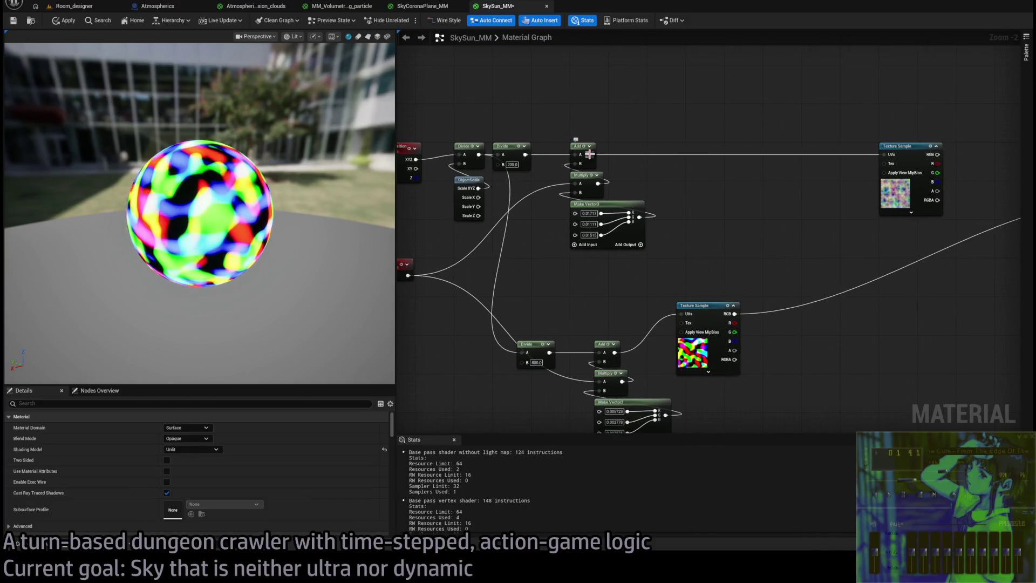
pyautogui.moveTo(589, 154)
pyautogui.mouseDown()
pyautogui.moveTo(682, 196)
pyautogui.moveTo(730, 203)
pyautogui.mouseUp()
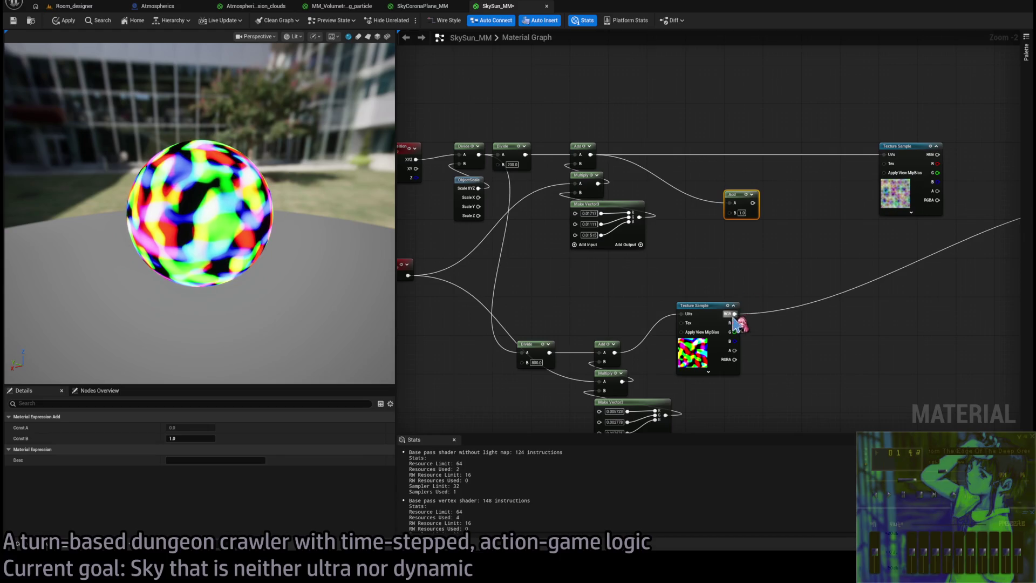
pyautogui.moveTo(735, 313)
pyautogui.mouseDown()
pyautogui.moveTo(732, 212)
pyautogui.moveTo(883, 155)
pyautogui.mouseUp()
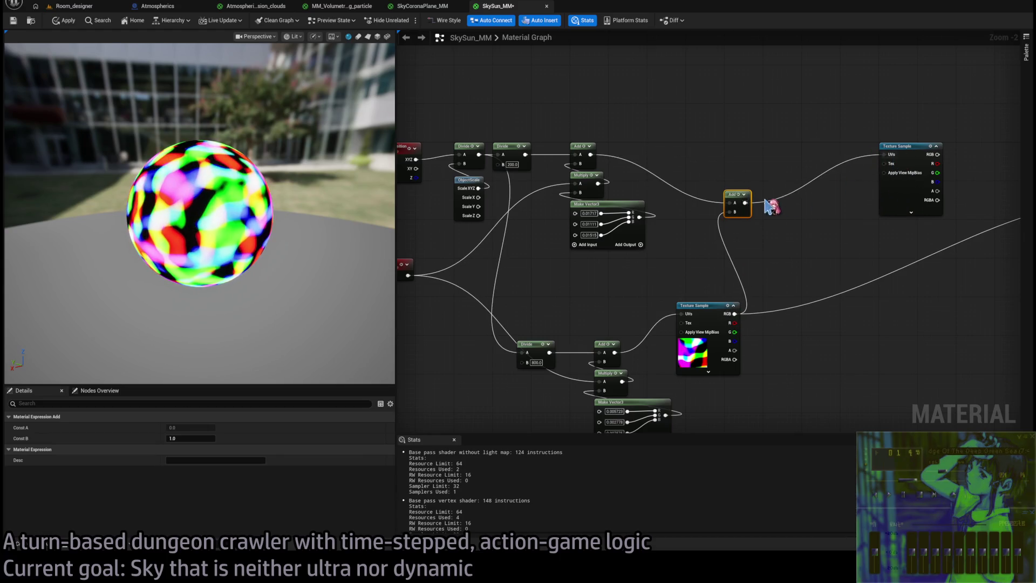
pyautogui.moveTo(735, 194); pyautogui.dragTo(735, 146)
pyautogui.moveTo(797, 214); pyautogui.dragTo(565, 238)
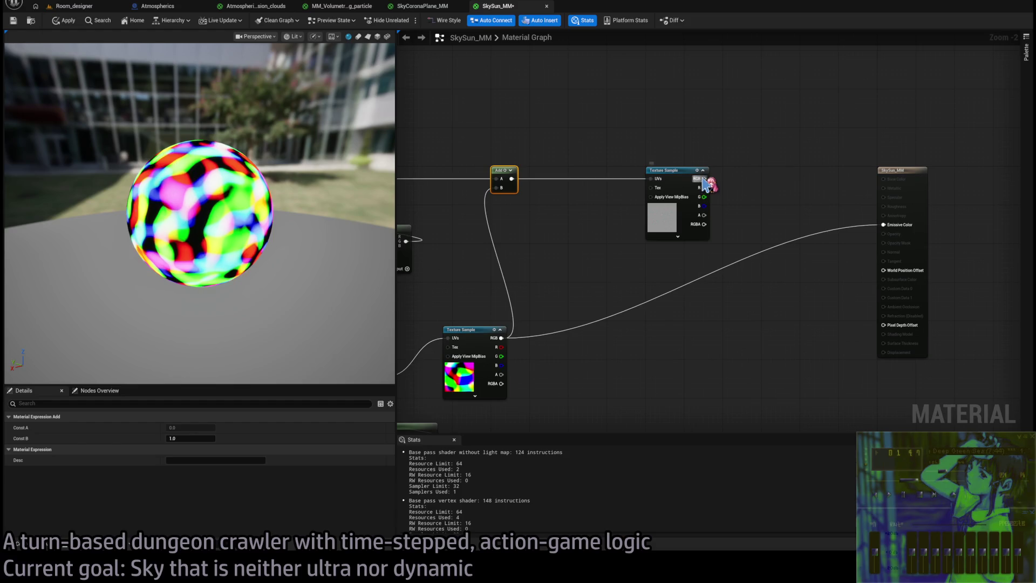
# - Connect the first noise's R channel to Emissive Color and place a Multiply on the second noise's RGB
pyautogui.moveTo(704, 180)
pyautogui.mouseDown()
pyautogui.moveTo(884, 225)
pyautogui.moveTo(710, 192)
pyautogui.moveTo(892, 227)
pyautogui.mouseUp()
pyautogui.click(759, 160)
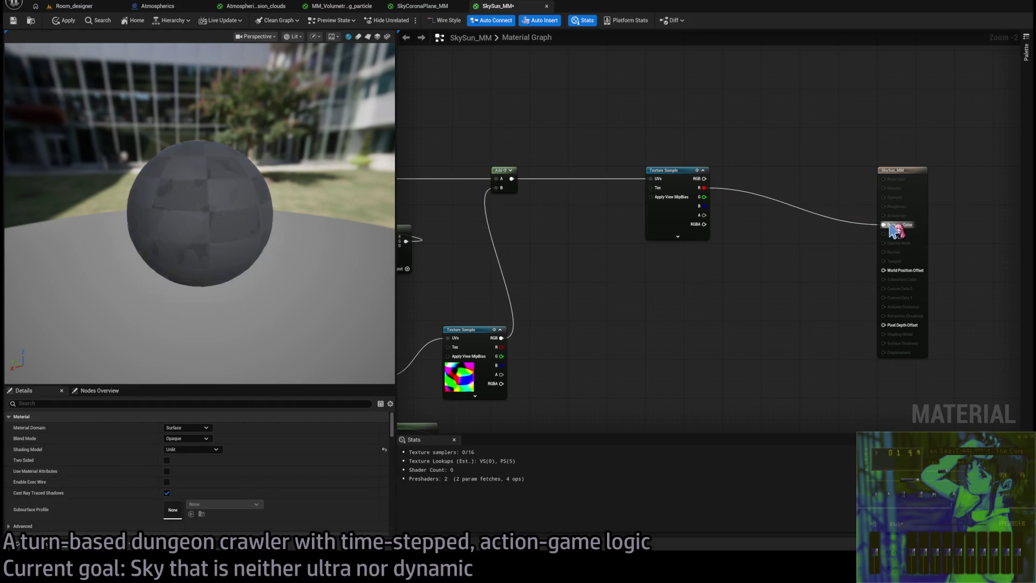
pyautogui.moveTo(630, 312); pyautogui.dragTo(802, 289)
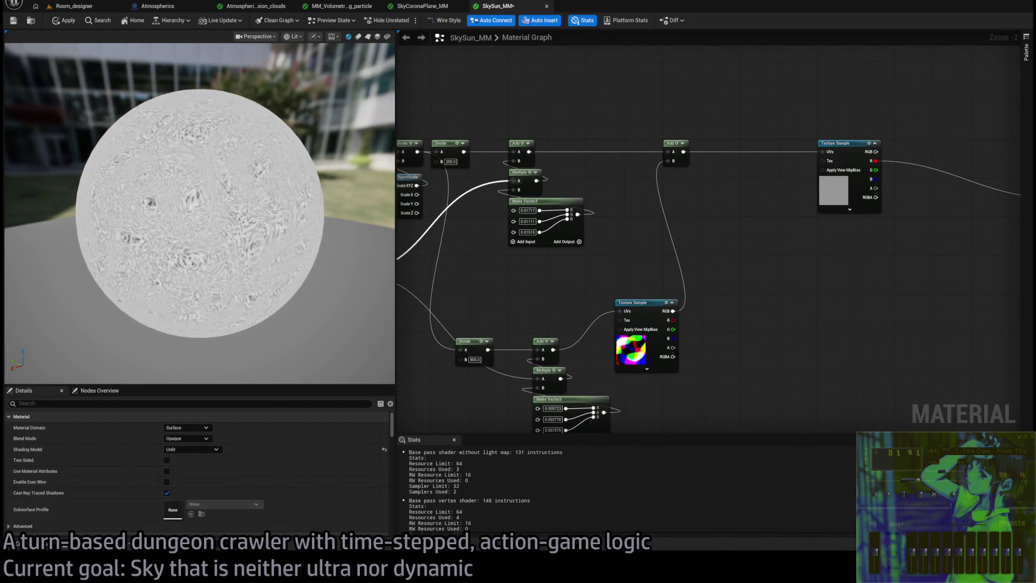
pyautogui.click(719, 301)
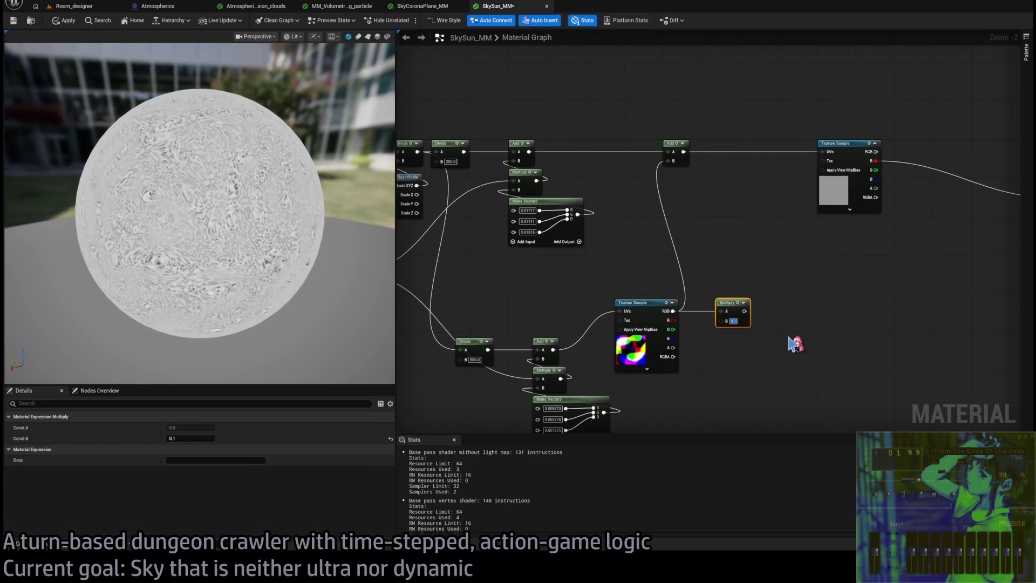
# - Feed the Multiply into the Add's B input and settle its distortion strength at 0.005
pyautogui.moveTo(745, 311)
pyautogui.mouseDown()
pyautogui.moveTo(687, 169)
pyautogui.moveTo(673, 161)
pyautogui.moveTo(719, 307)
pyautogui.mouseUp()
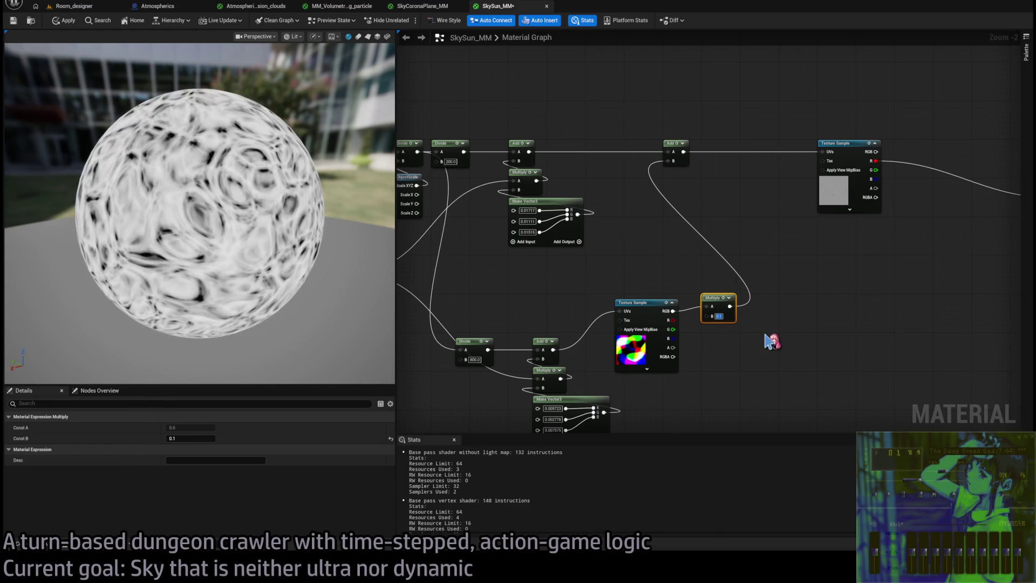
pyautogui.write('0.02')
pyautogui.press('Return')
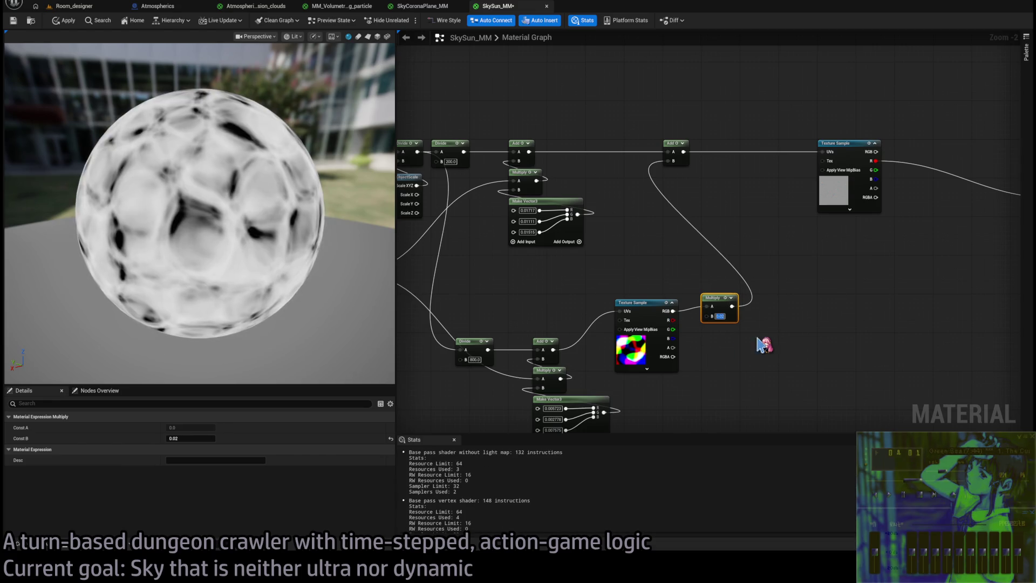
pyautogui.write('0.01')
pyautogui.press('Return')
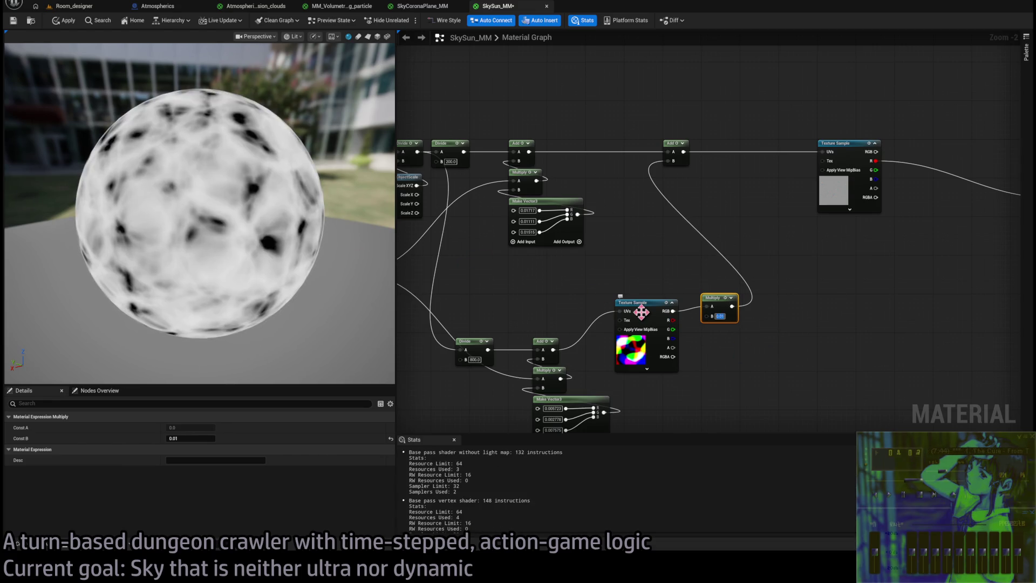
pyautogui.moveTo(249, 264); pyautogui.dragTo(249, 263)
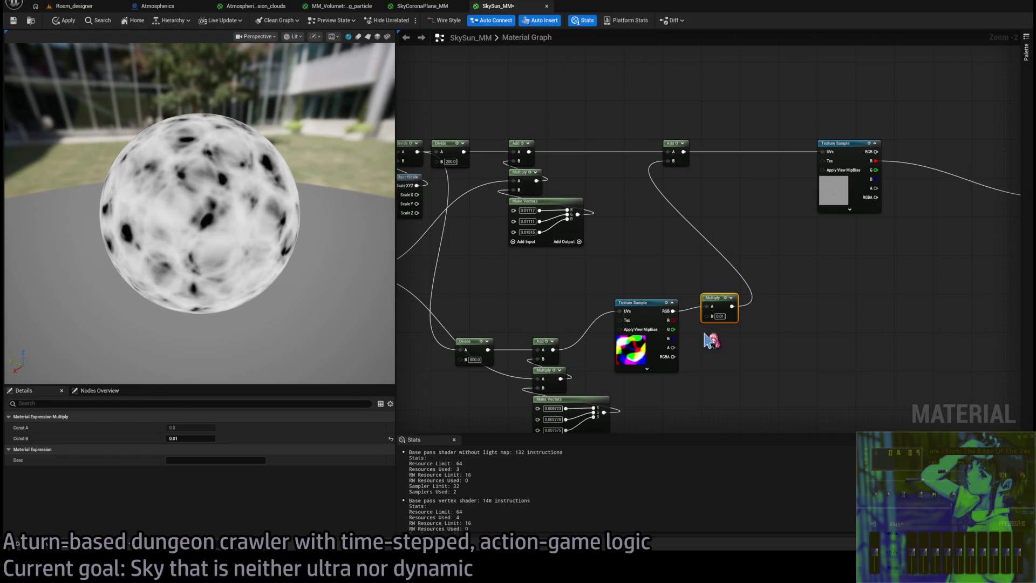
pyautogui.moveTo(624, 314); pyautogui.dragTo(681, 295)
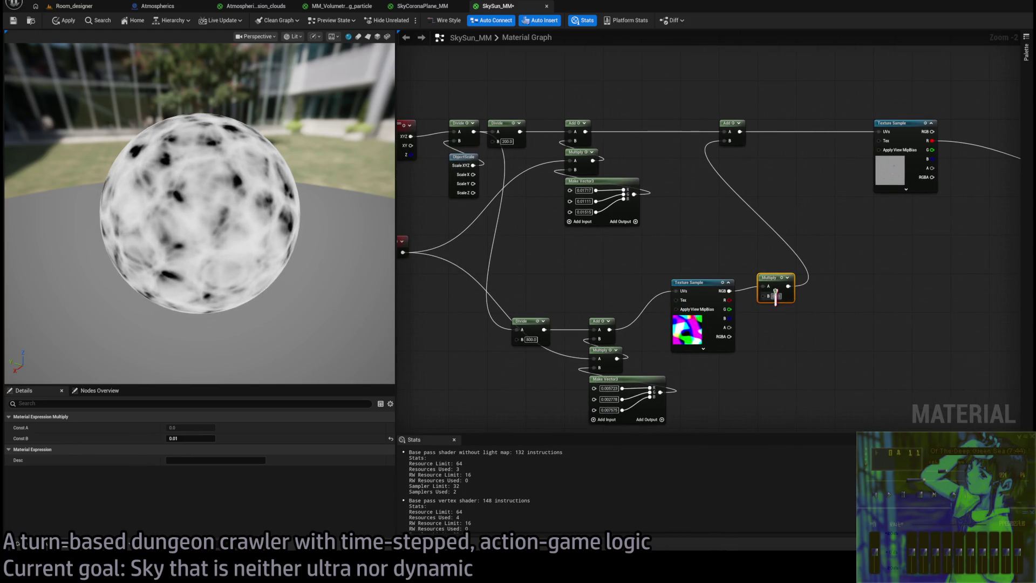
pyautogui.write('0.005')
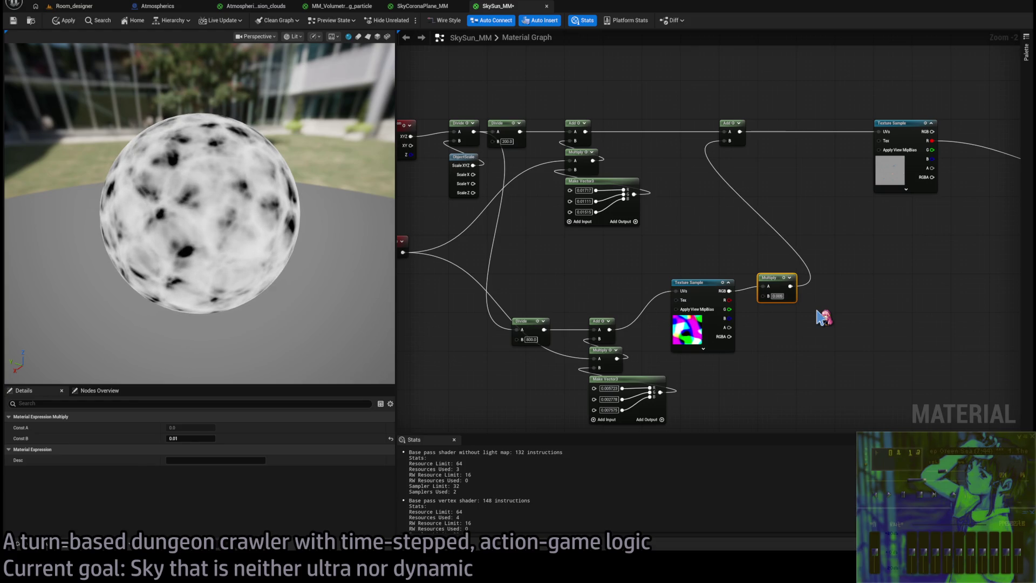
pyautogui.press('Return')
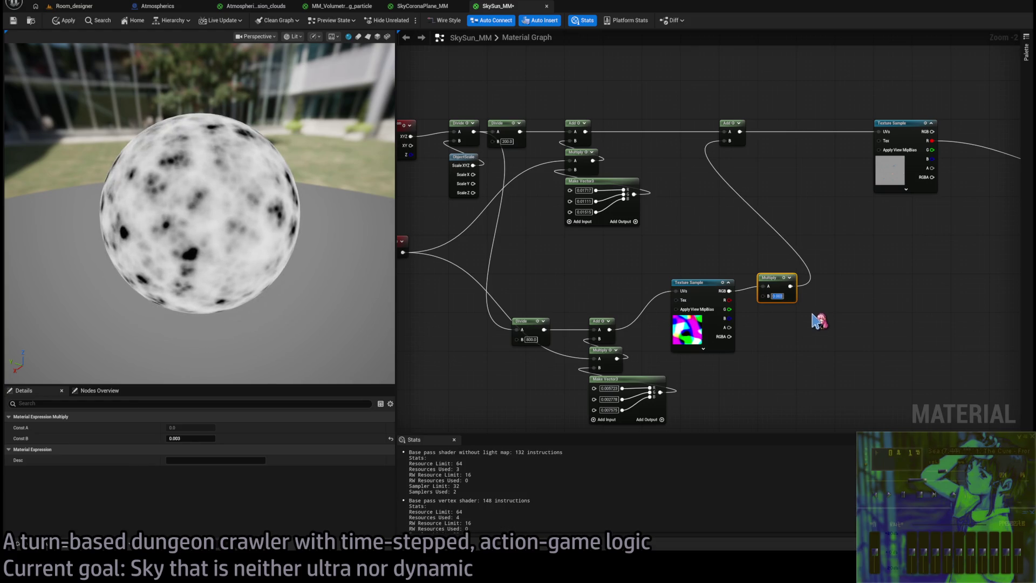
pyautogui.write('0.005')
pyautogui.press('Return')
# - Change the second noise's position divisor to 150
pyautogui.moveTo(538, 334); pyautogui.dragTo(681, 327)
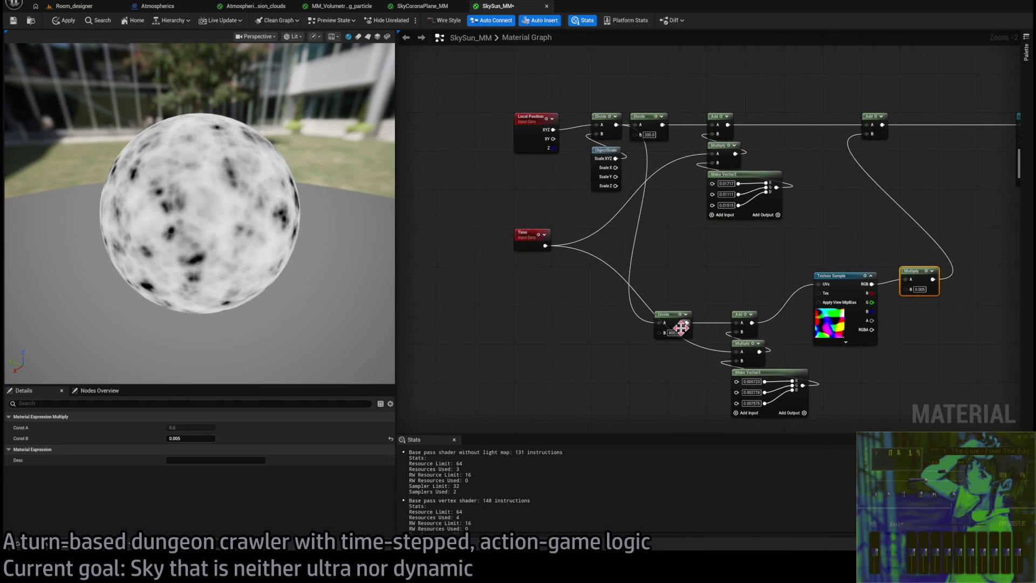
pyautogui.press('Return')
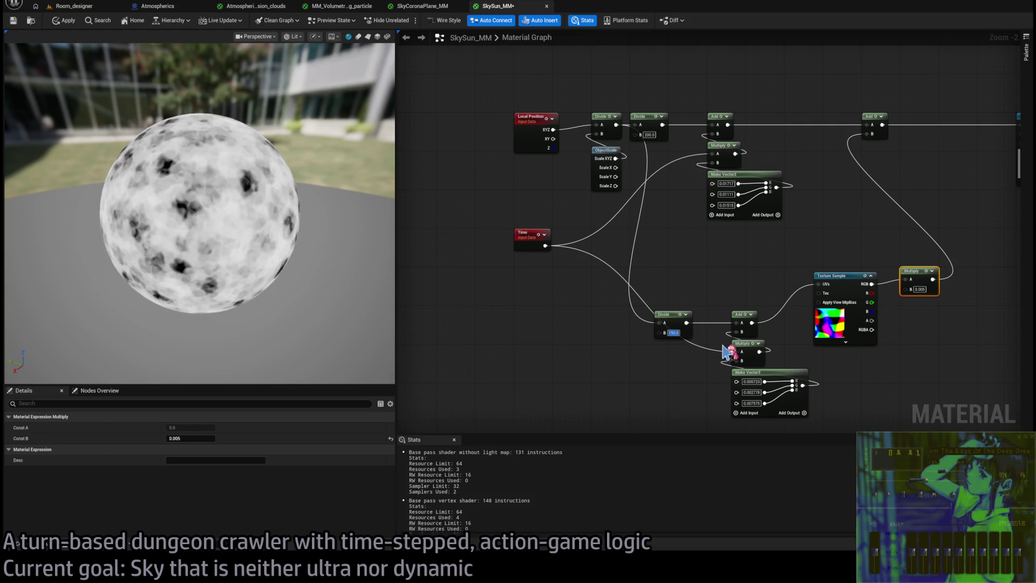
pyautogui.click(369, 276)
pyautogui.scroll(3, 368, 276)
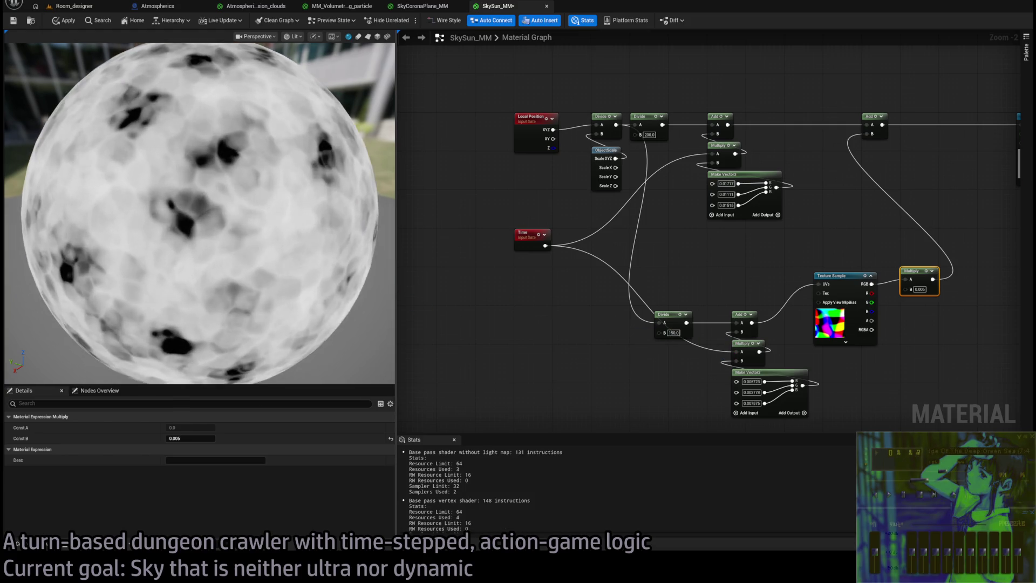
pyautogui.scroll(2, 370, 234)
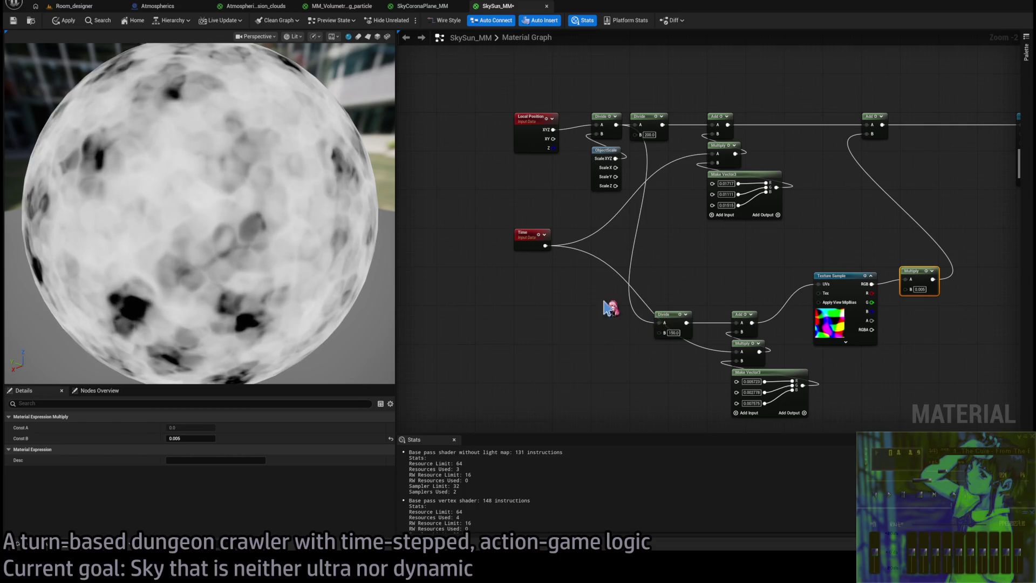
pyautogui.scroll(-3, 599, 315)
pyautogui.scroll(5, 717, 237)
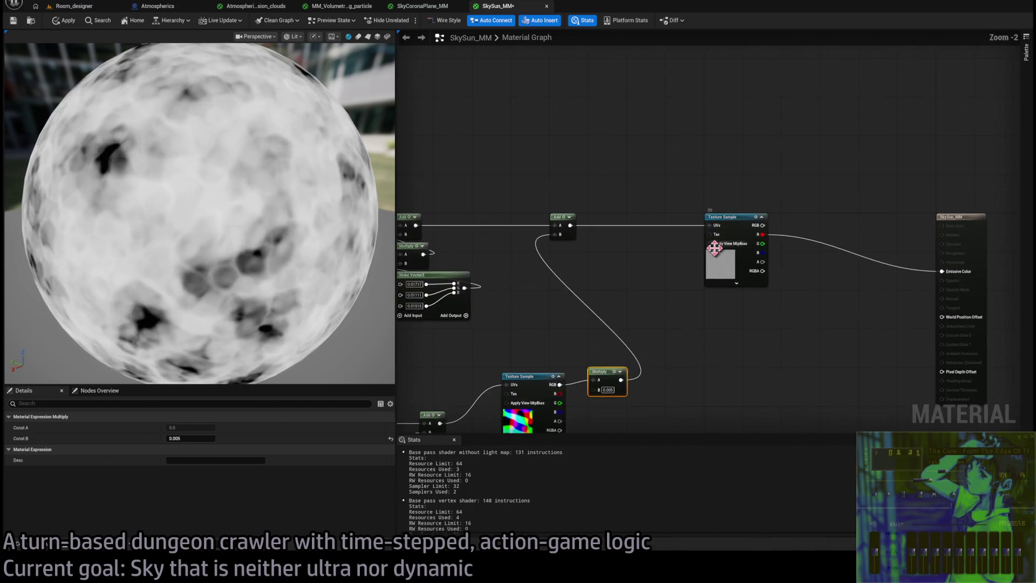
pyautogui.click(700, 212)
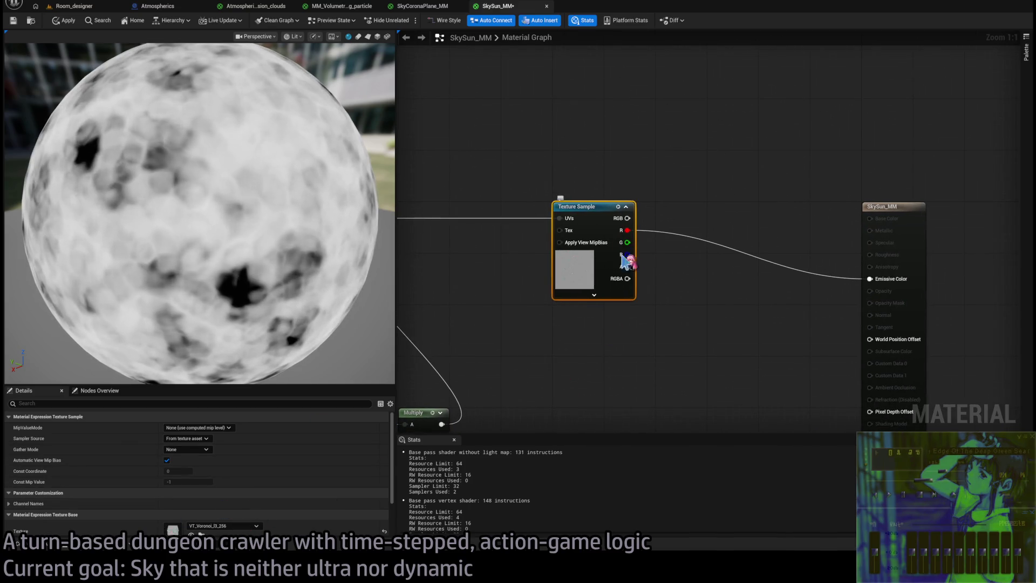
pyautogui.moveTo(688, 232); pyautogui.dragTo(589, 232)
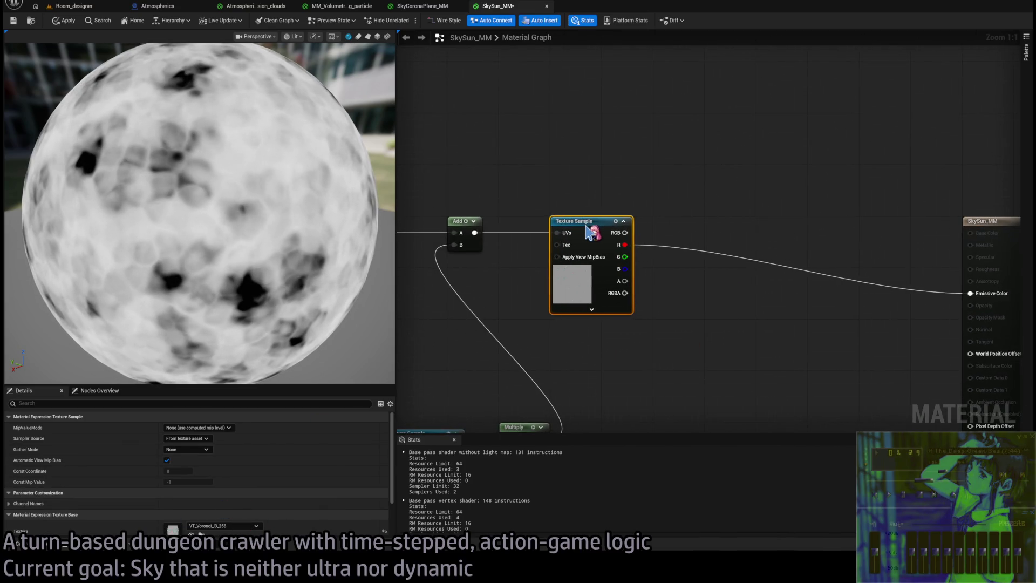
pyautogui.click(691, 322)
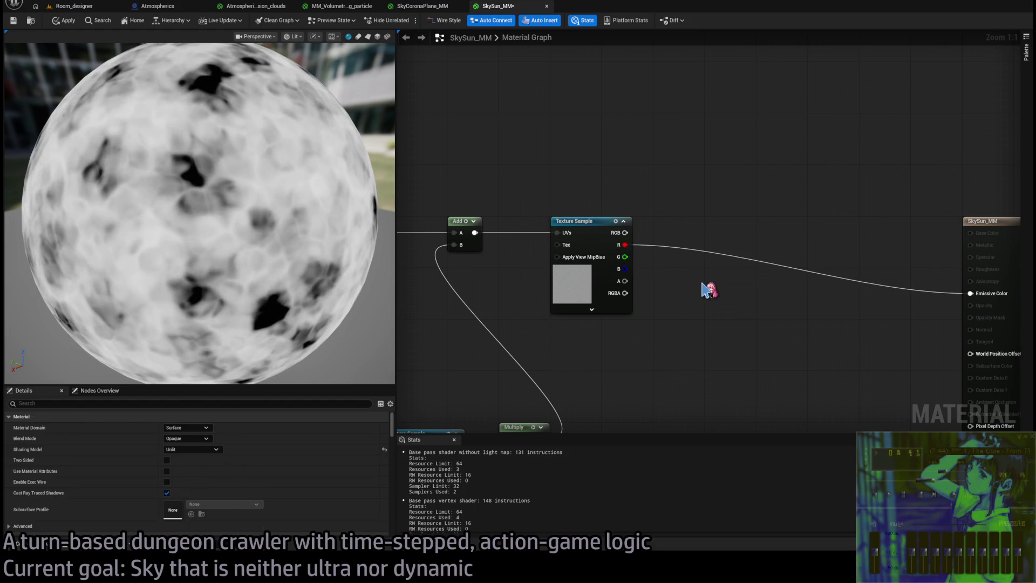
pyautogui.hotkey('ctrl', 'v')
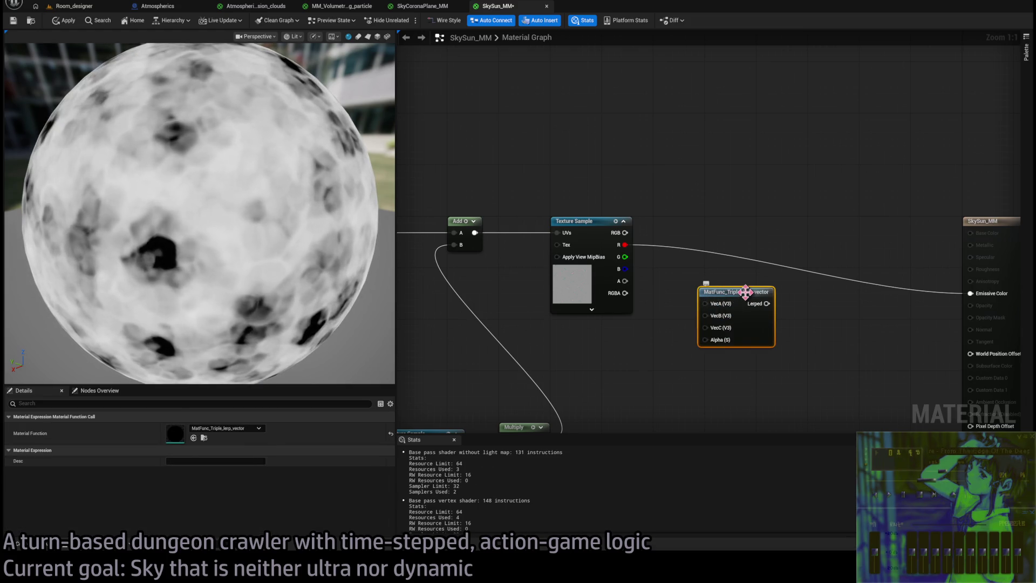
pyautogui.press('Escape')
pyautogui.moveTo(744, 305); pyautogui.dragTo(752, 196)
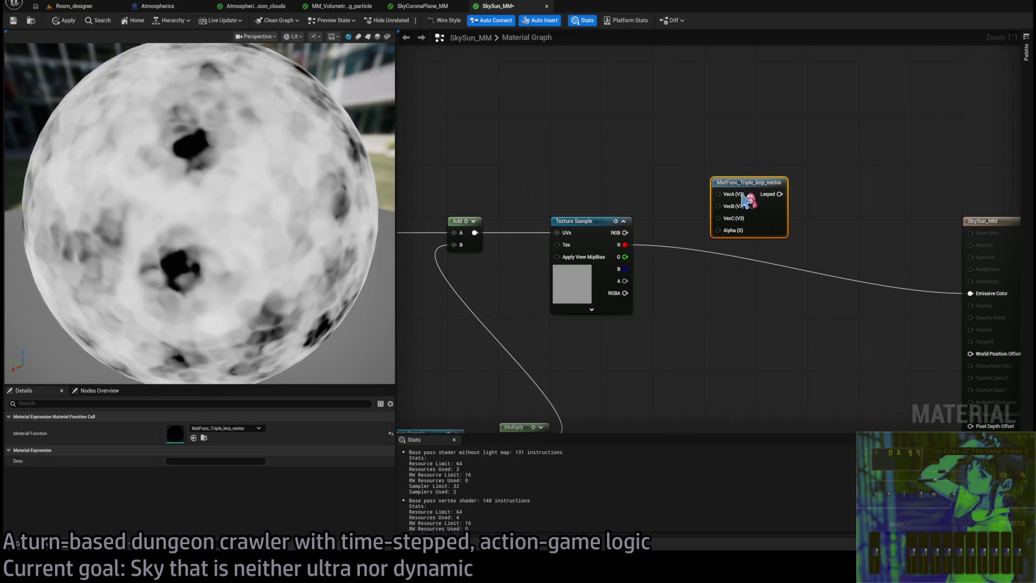
pyautogui.moveTo(625, 257)
pyautogui.mouseDown()
pyautogui.moveTo(700, 227)
pyautogui.moveTo(718, 206)
pyautogui.moveTo(715, 221)
pyautogui.mouseUp()
pyautogui.press('Delete')
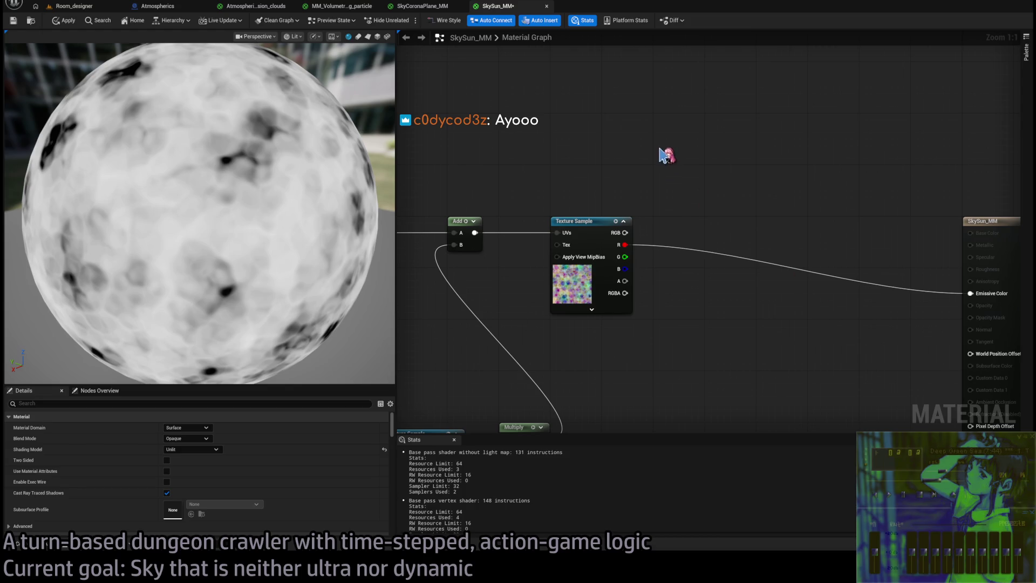
pyautogui.click(436, 7)
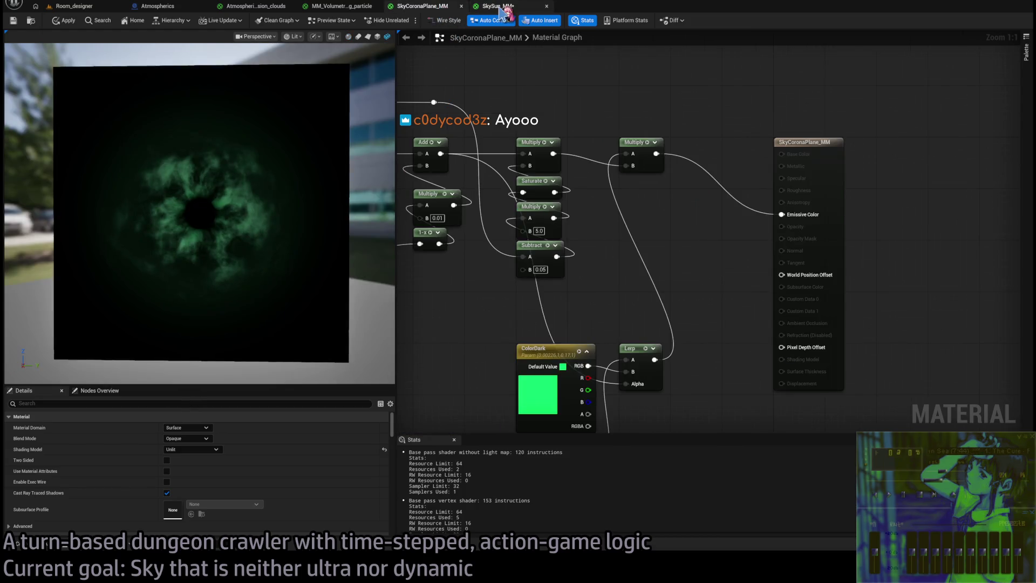
pyautogui.click(500, 6)
pyautogui.click(422, 7)
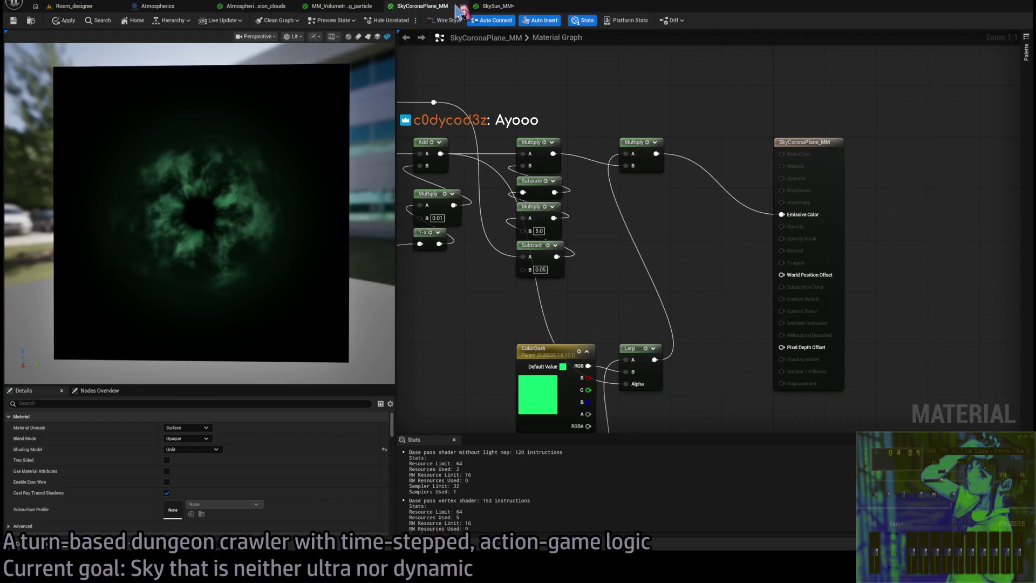
pyautogui.click(497, 7)
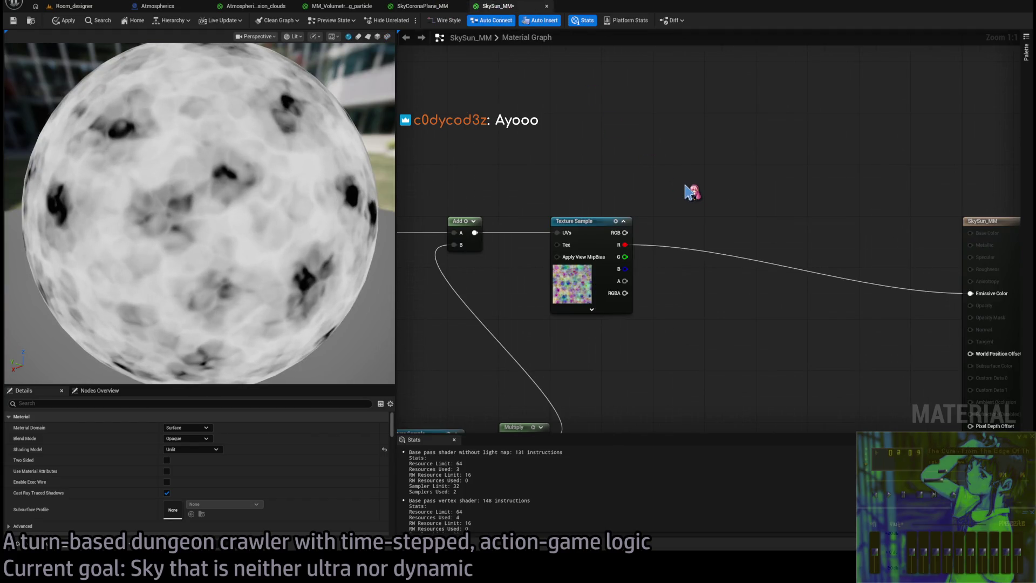
pyautogui.hotkey('ctrl', 'v')
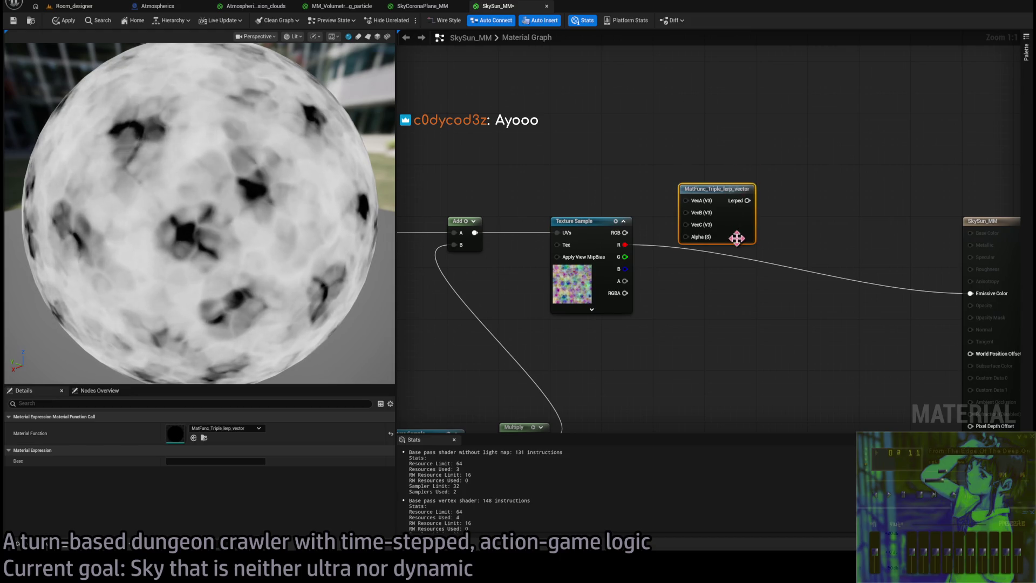
pyautogui.press('Delete')
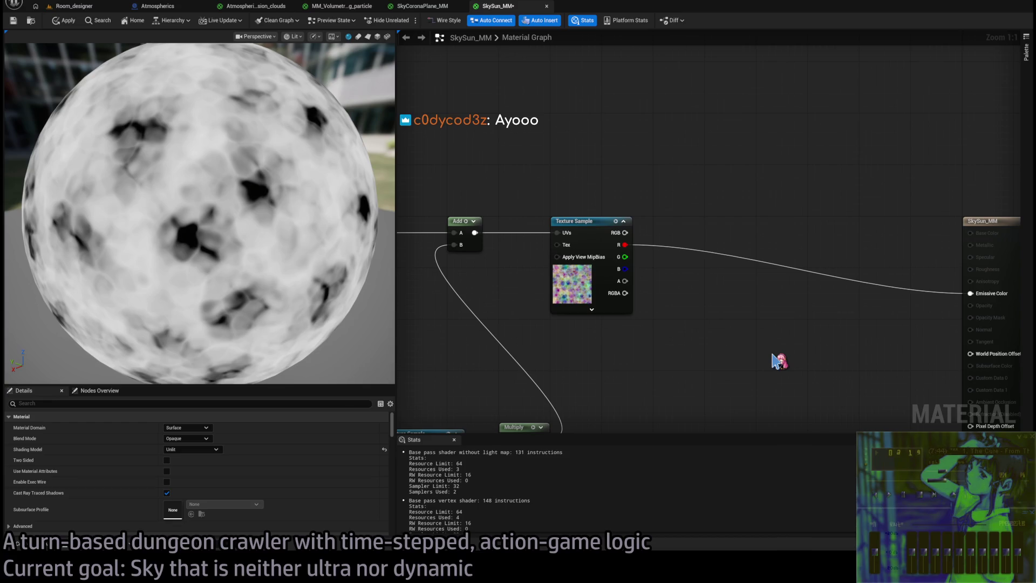
# - Place a Lerp_Multiple_Float node and wire the texture's R, G and B into inputs 1–3
pyautogui.moveTo(769, 365); pyautogui.dragTo(695, 270)
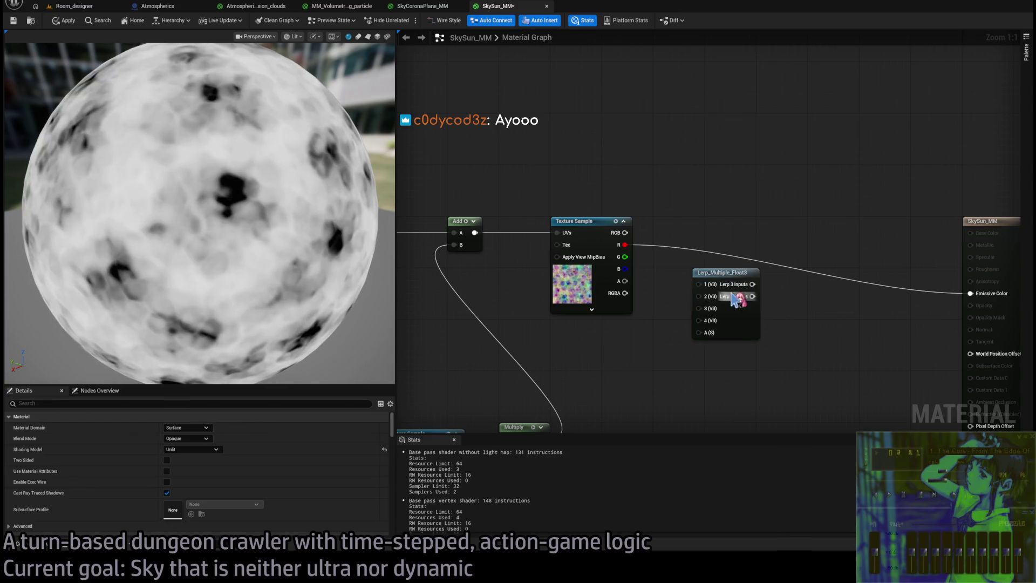
pyautogui.press('Delete')
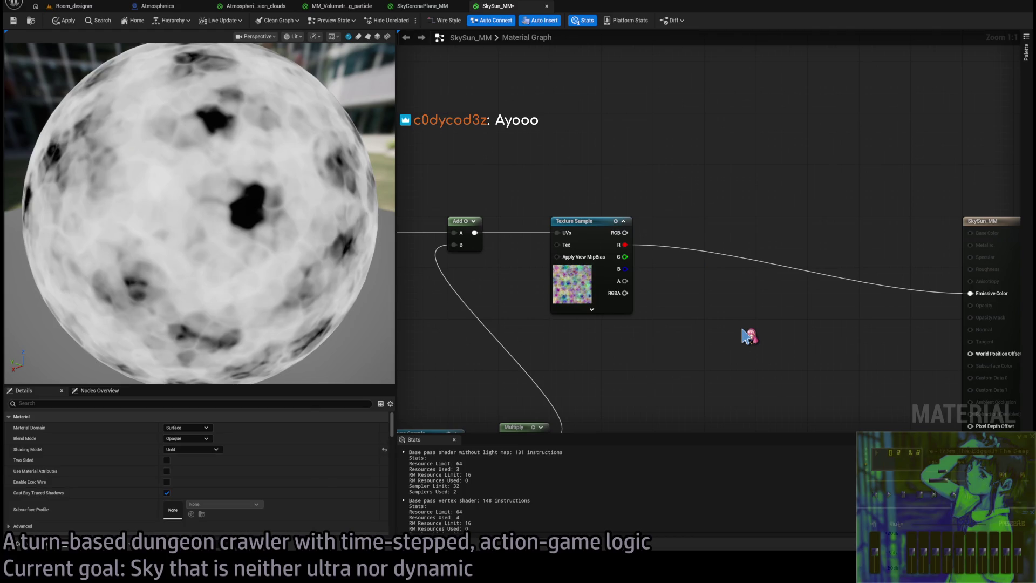
pyautogui.hotkey('ctrl', 'z')
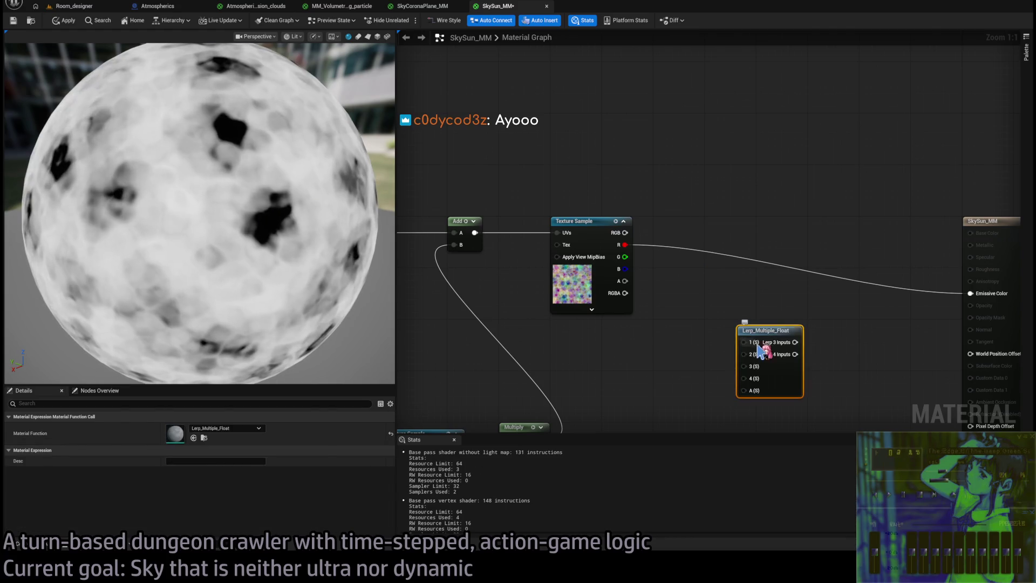
pyautogui.hotkey('ctrl', 'z')
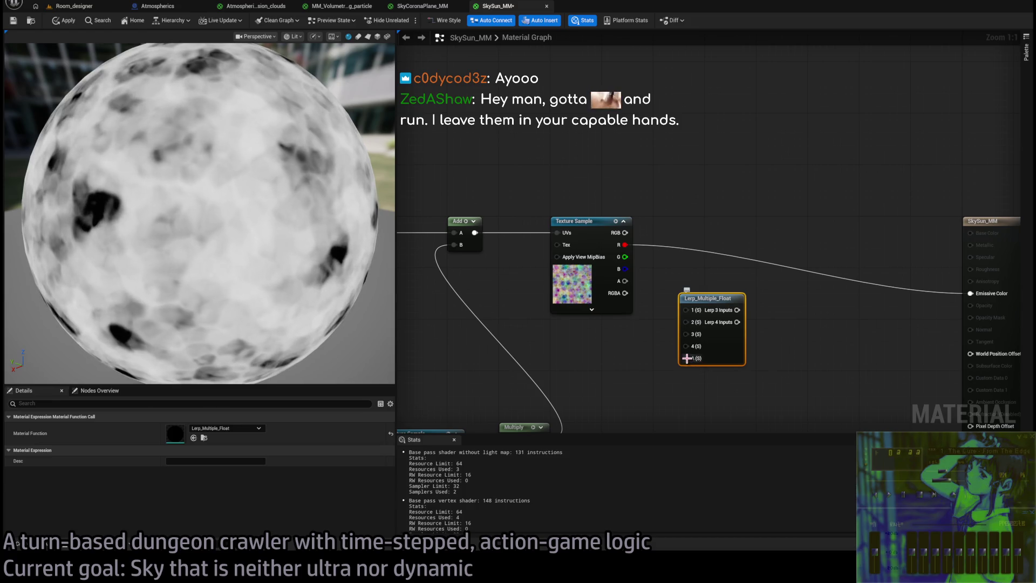
pyautogui.moveTo(712, 351); pyautogui.dragTo(731, 351)
pyautogui.moveTo(624, 245)
pyautogui.mouseDown()
pyautogui.moveTo(694, 312)
pyautogui.moveTo(688, 264)
pyautogui.moveTo(710, 285)
pyautogui.moveTo(626, 263)
pyautogui.moveTo(692, 321)
pyautogui.mouseUp()
pyautogui.moveTo(696, 372); pyautogui.dragTo(740, 337)
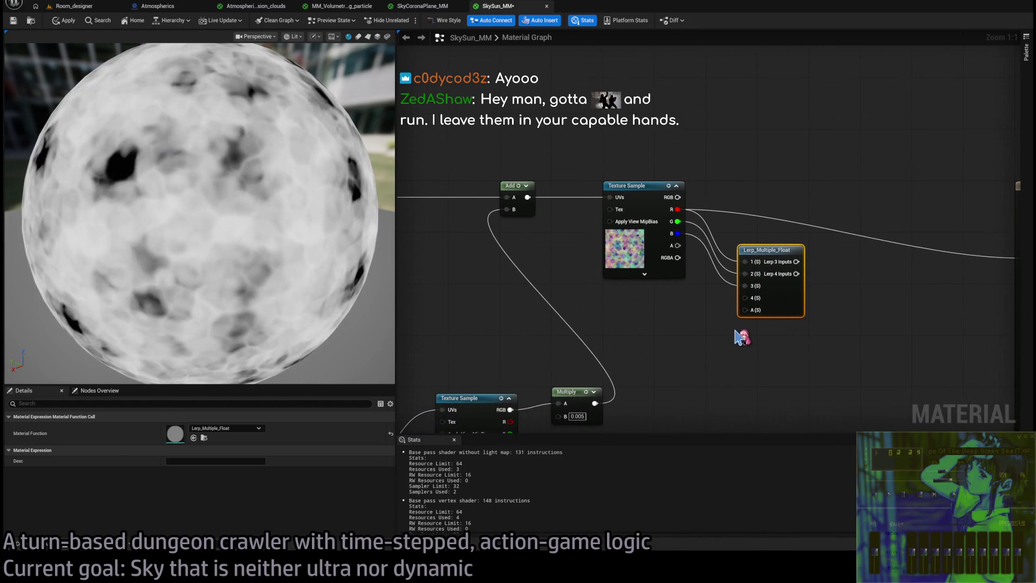
# - Add a Sine_Remapped node driven by the Time output
pyautogui.scroll(-3, 738, 344)
pyautogui.scroll(2, 662, 342)
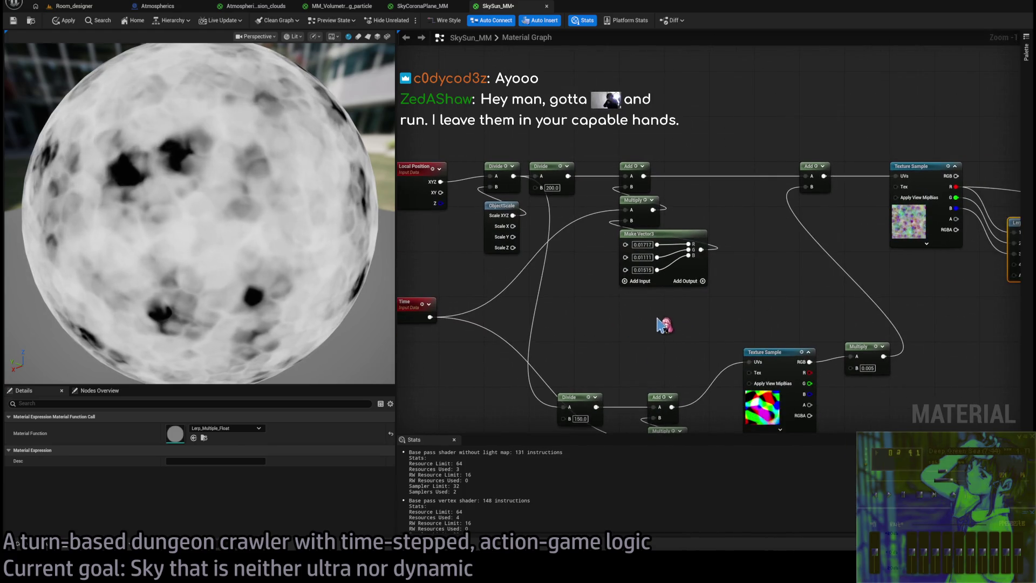
pyautogui.moveTo(429, 317)
pyautogui.mouseDown()
pyautogui.moveTo(509, 331)
pyautogui.moveTo(590, 326)
pyautogui.mouseUp()
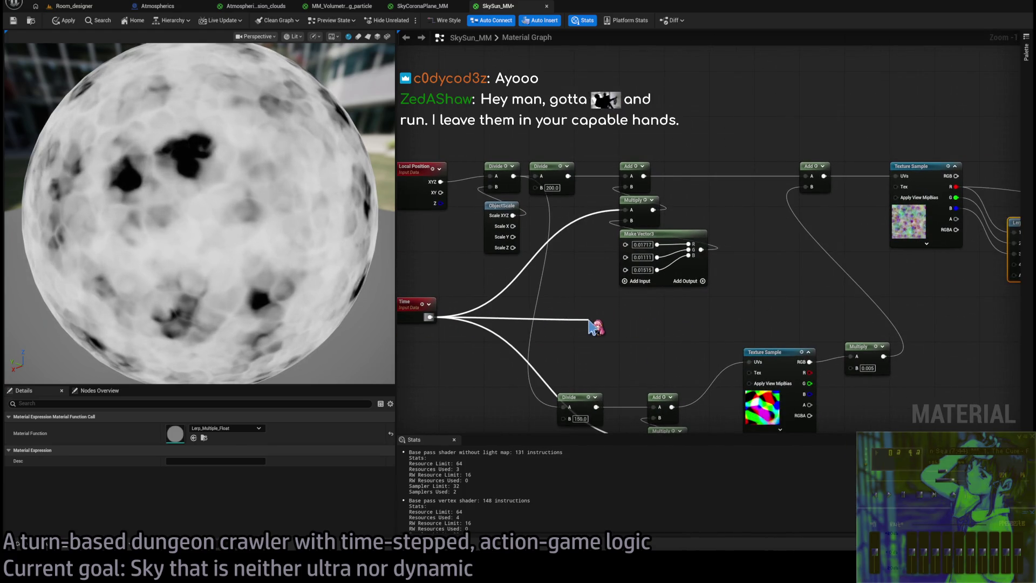
pyautogui.click(626, 451)
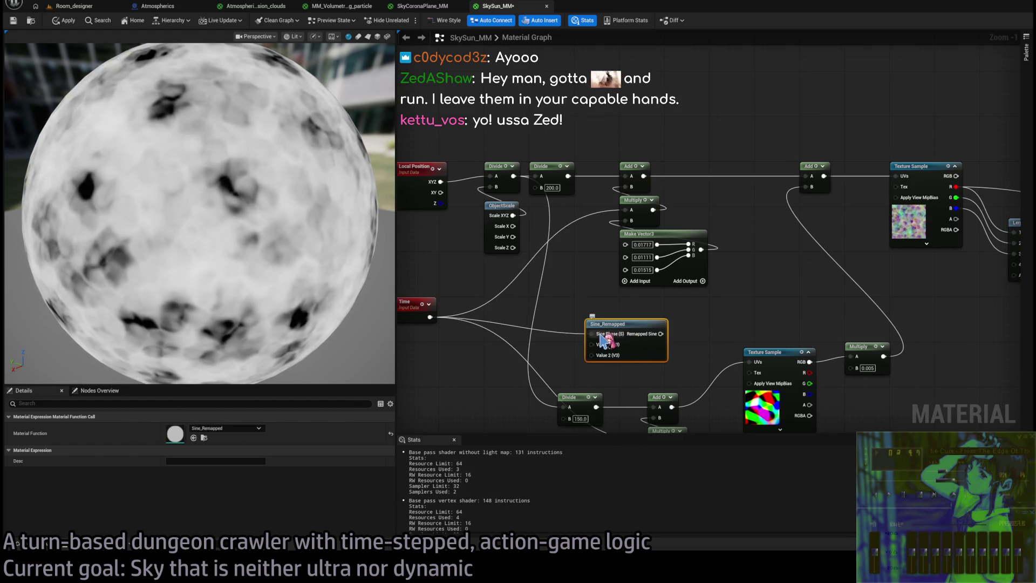
# - Wire Sine_Remapped into the Lerp's Alpha and the Lerp result into Emissive Color
pyautogui.moveTo(624, 327); pyautogui.dragTo(659, 304)
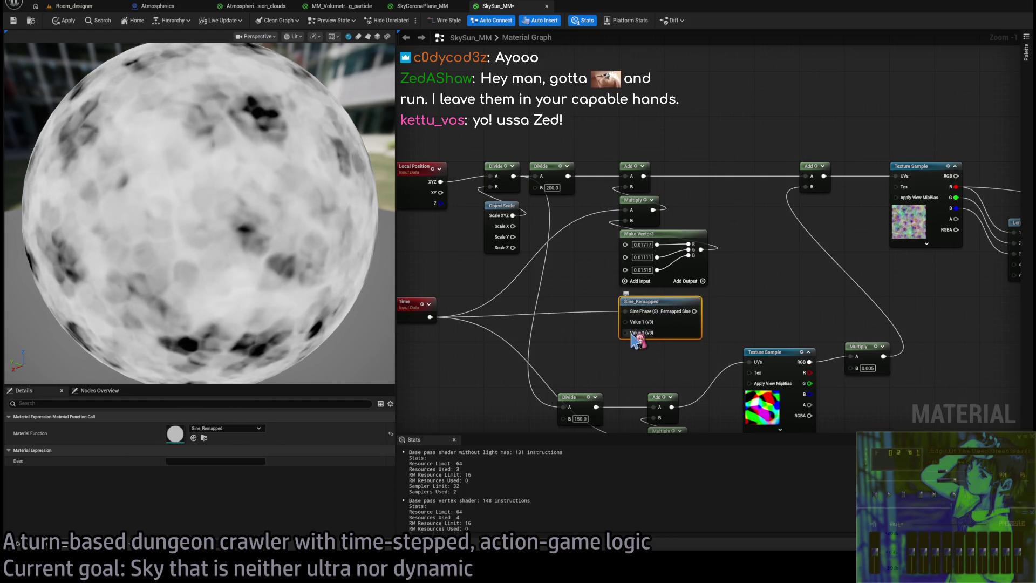
pyautogui.scroll(-2, 632, 335)
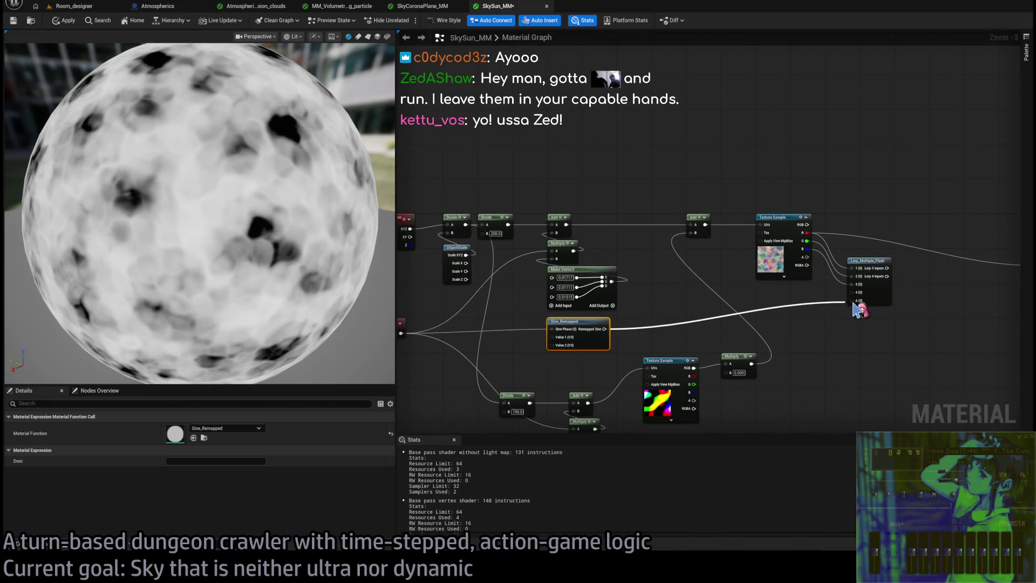
pyautogui.moveTo(898, 278); pyautogui.dragTo(696, 291)
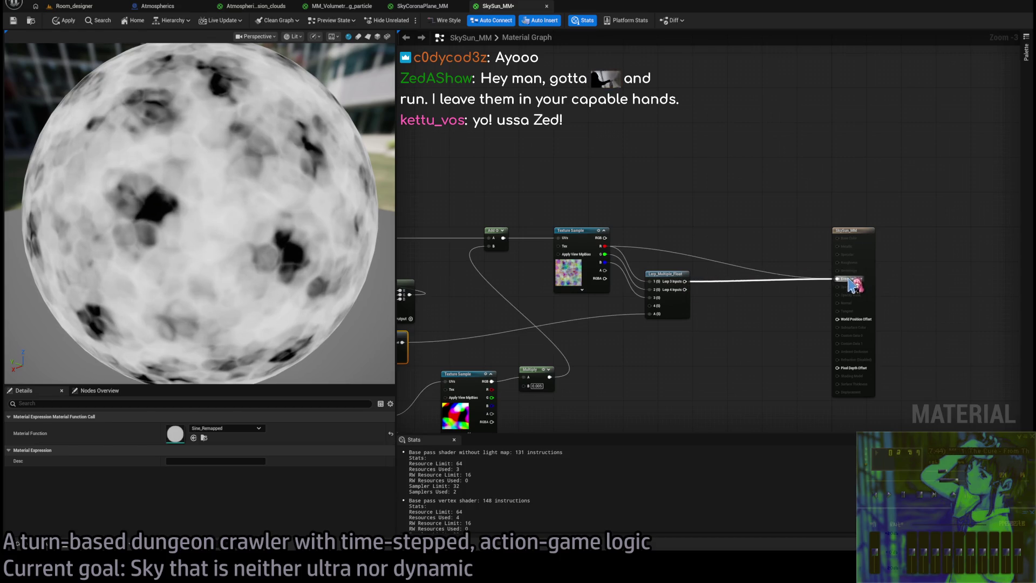
pyautogui.moveTo(664, 358); pyautogui.dragTo(766, 333)
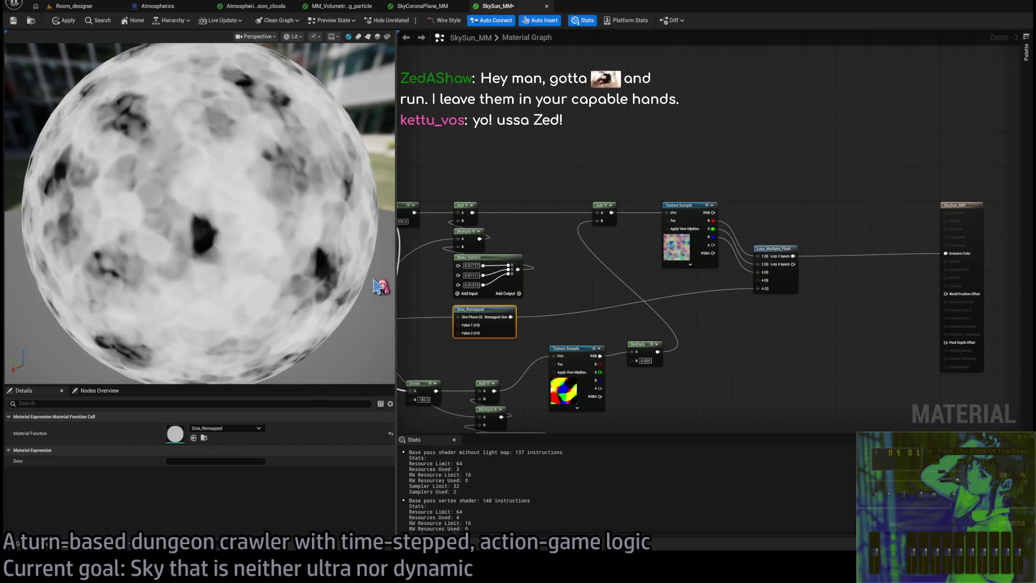
pyautogui.moveTo(551, 332)
pyautogui.mouseDown()
pyautogui.moveTo(631, 323)
pyautogui.moveTo(638, 294)
pyautogui.mouseUp()
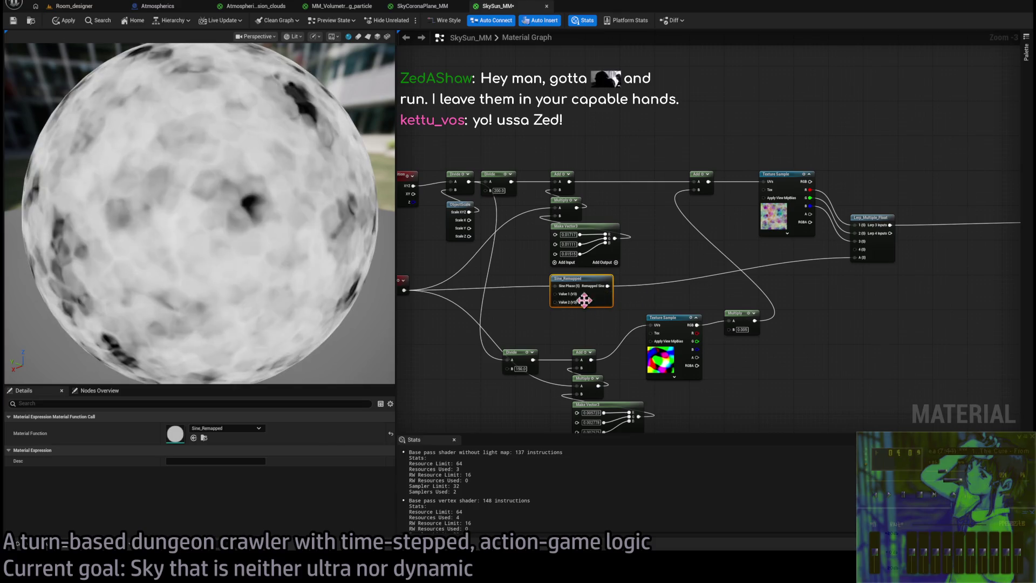
# - Delete the Lerp_Multiple_Float node and connect the Texture Sample's R channel to Emissive Color
pyautogui.click(662, 304)
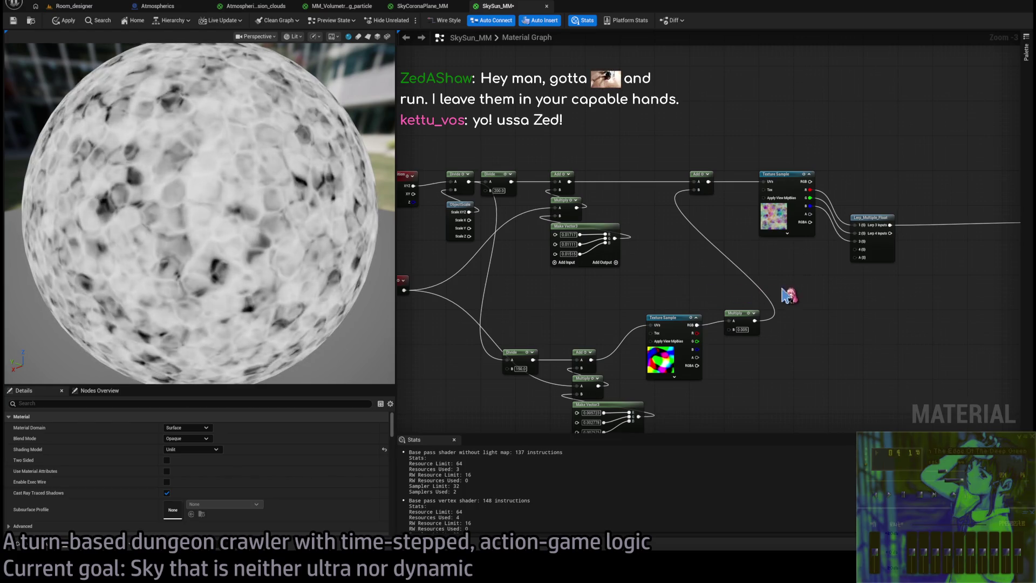
pyautogui.click(860, 221)
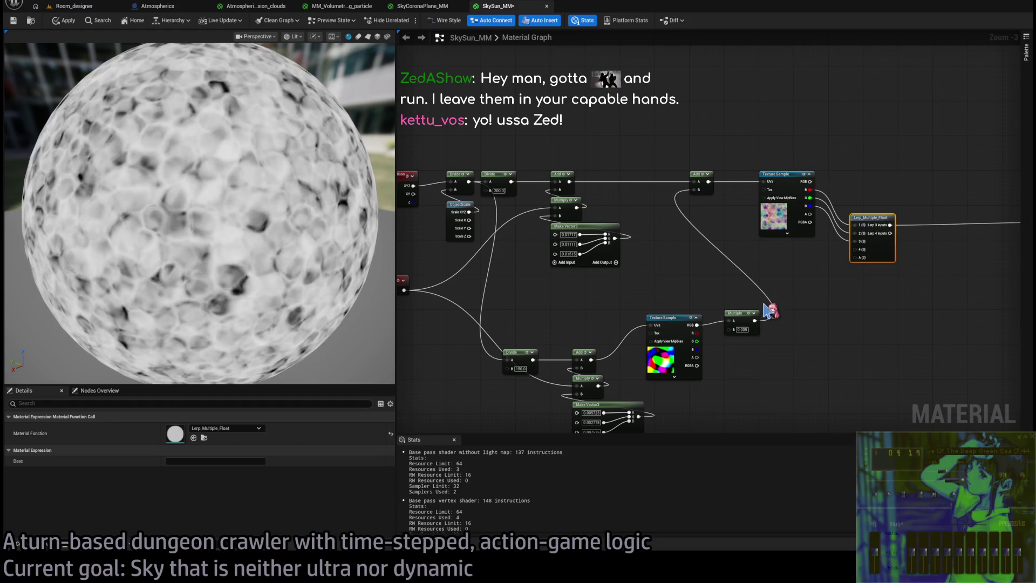
pyautogui.press('Delete')
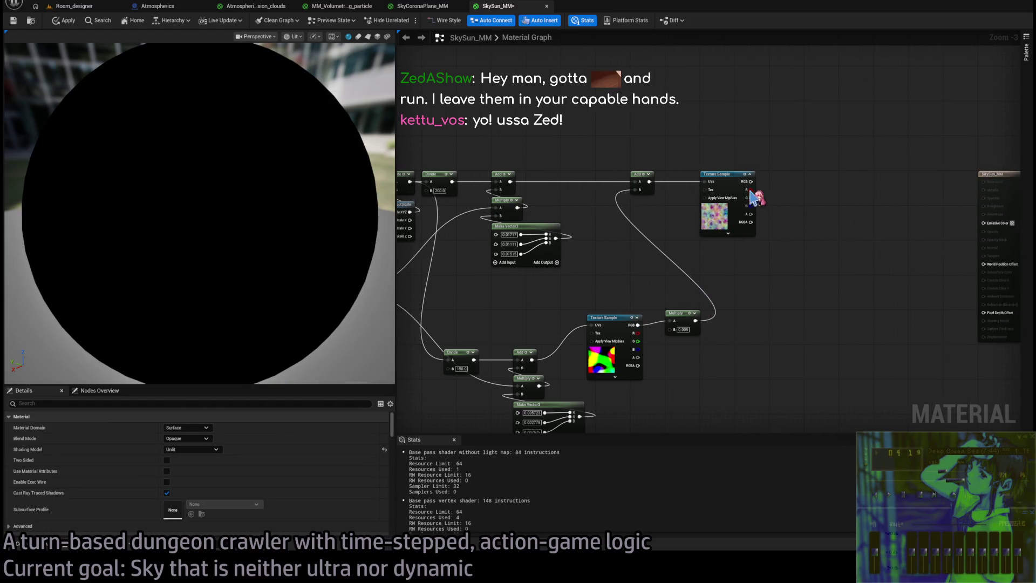
pyautogui.moveTo(751, 190); pyautogui.dragTo(983, 222)
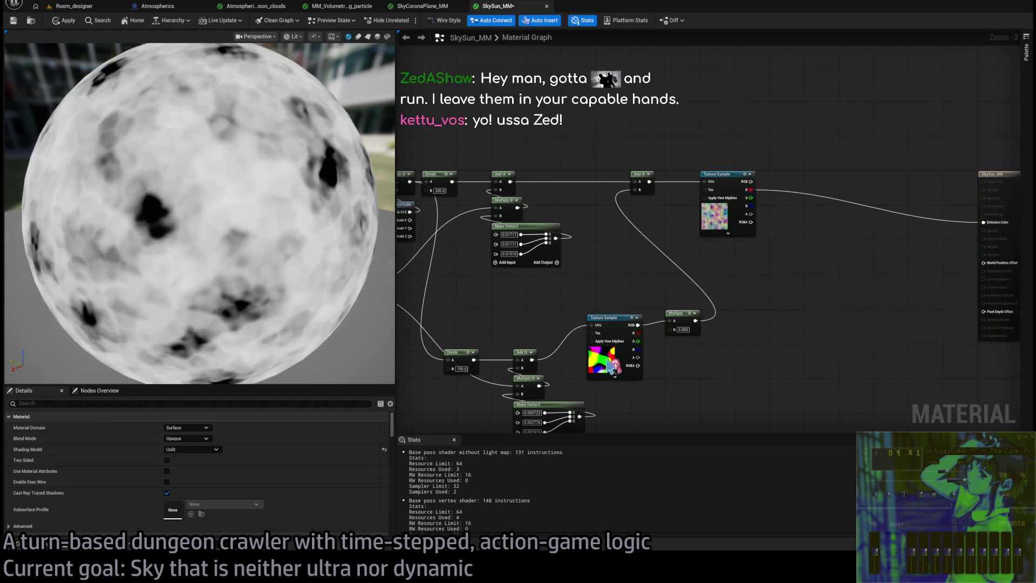
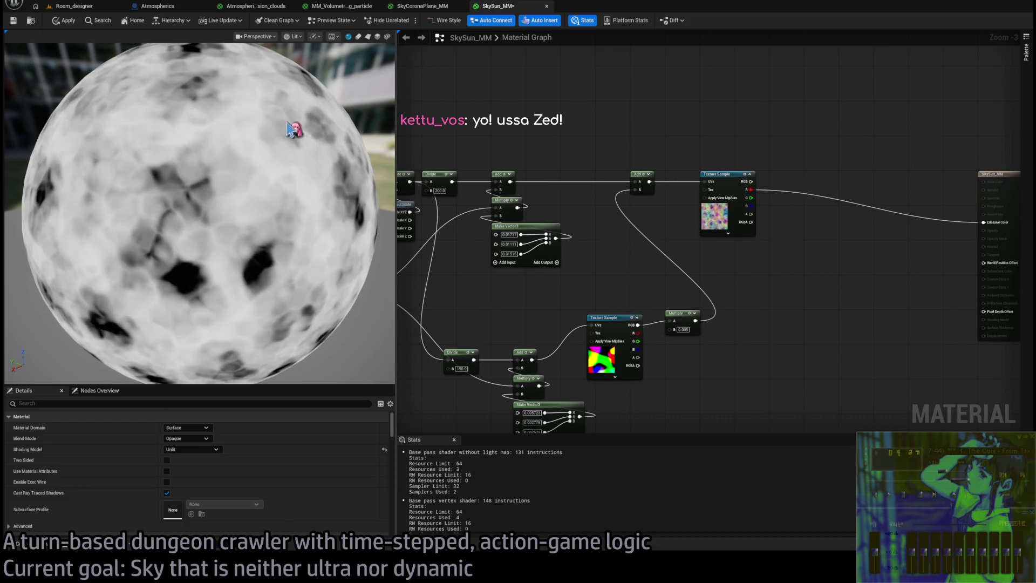
# - Switch to the Room_designer level and fly the camera up into its green cloud layer
pyautogui.moveTo(724, 240); pyautogui.dragTo(647, 234)
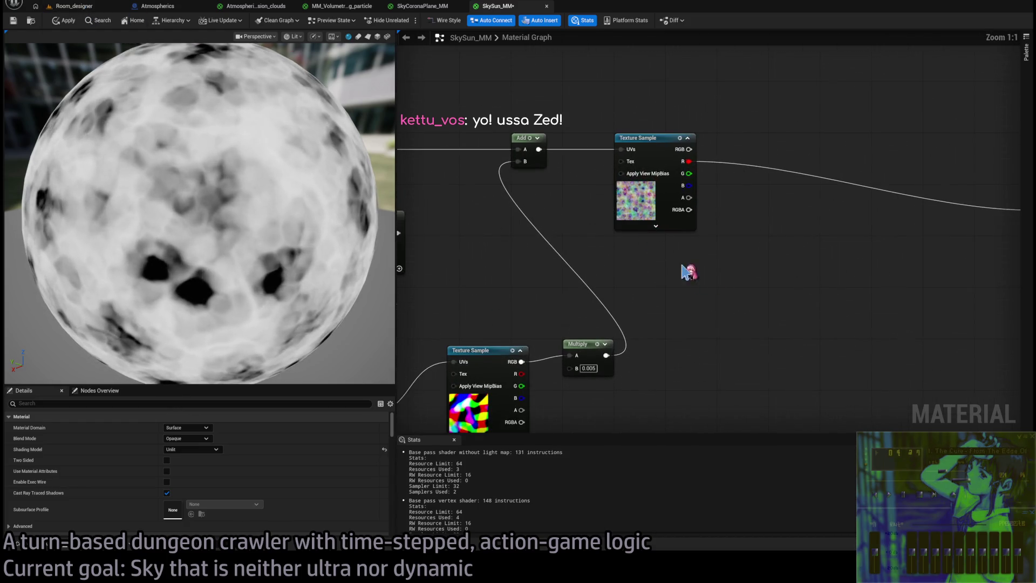
pyautogui.click(73, 7)
pyautogui.moveTo(279, 122); pyautogui.dragTo(279, 156)
pyautogui.moveTo(418, 177)
pyautogui.mouseDown()
pyautogui.moveTo(418, 159)
pyautogui.moveTo(413, 211)
pyautogui.moveTo(443, 194)
pyautogui.moveTo(395, 219)
pyautogui.moveTo(395, 206)
pyautogui.moveTo(395, 216)
pyautogui.mouseUp()
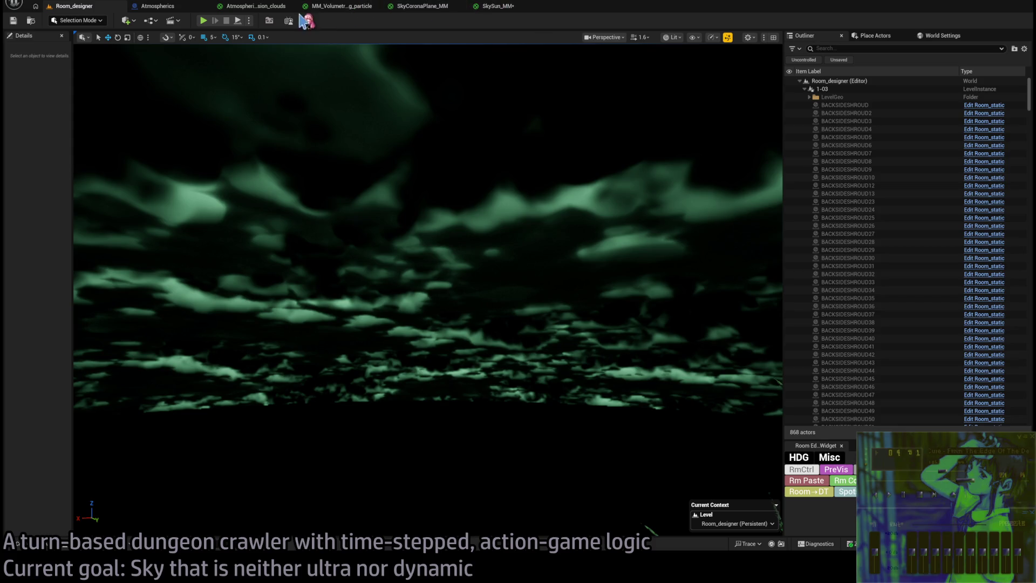
# - Open SkyCoronaPlane_MM and zoom and orbit its preview to see the green corona's dark centre
pyautogui.moveTo(484, 227)
pyautogui.mouseDown()
pyautogui.moveTo(484, 237)
pyautogui.moveTo(484, 226)
pyautogui.mouseUp()
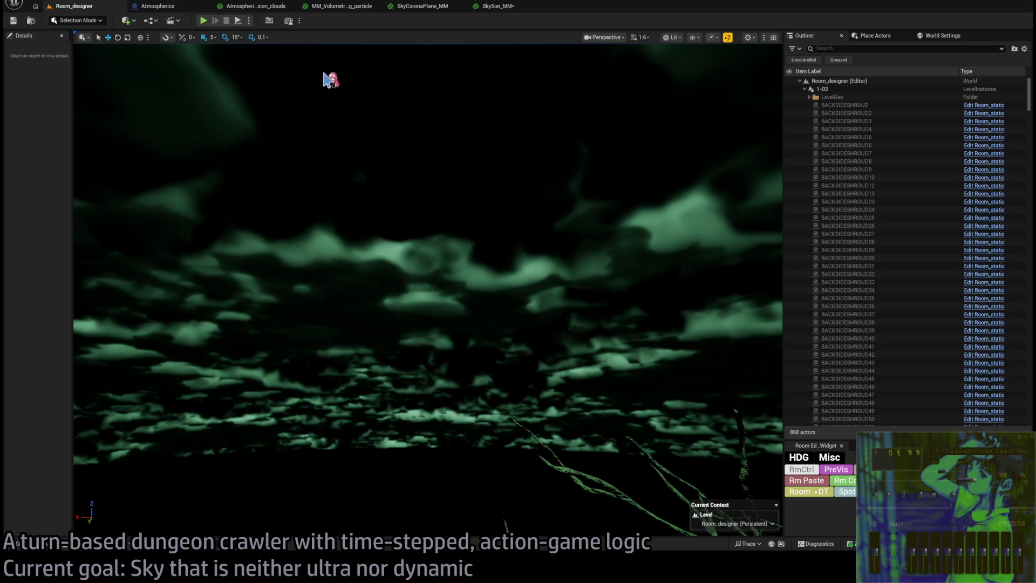
pyautogui.click(431, 7)
pyautogui.scroll(5, 276, 183)
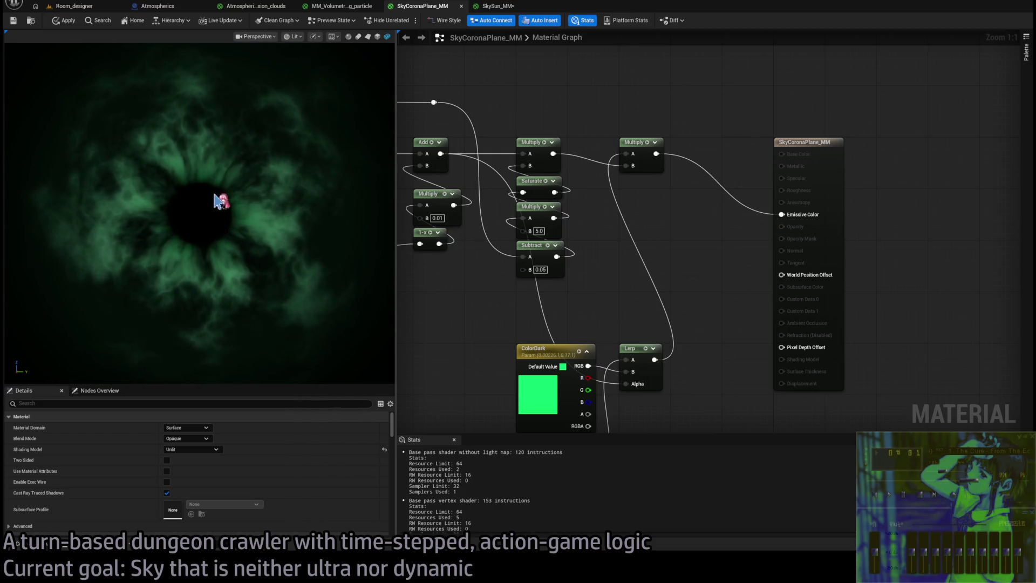
pyautogui.scroll(2, 259, 224)
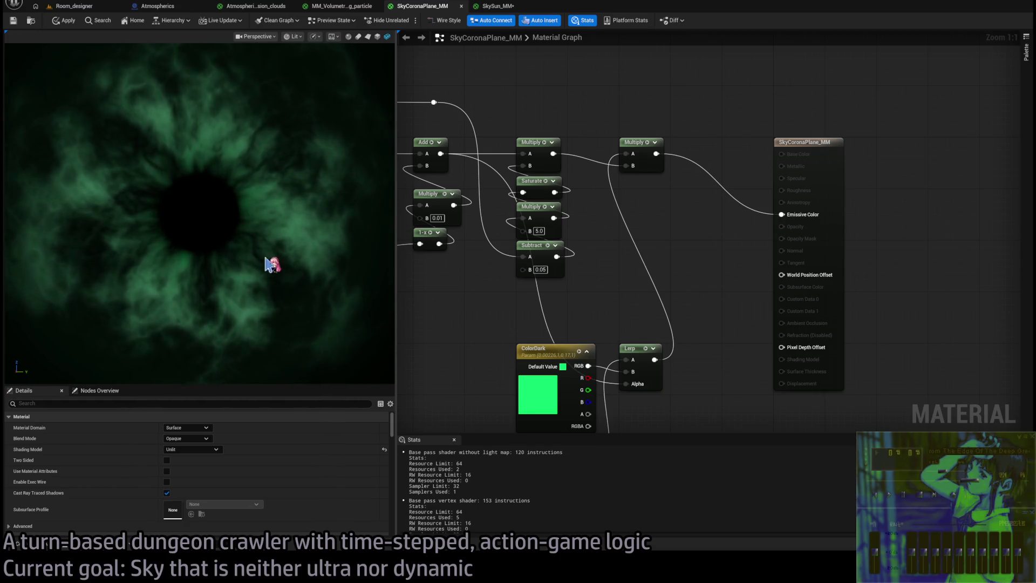
pyautogui.scroll(-3, 236, 240)
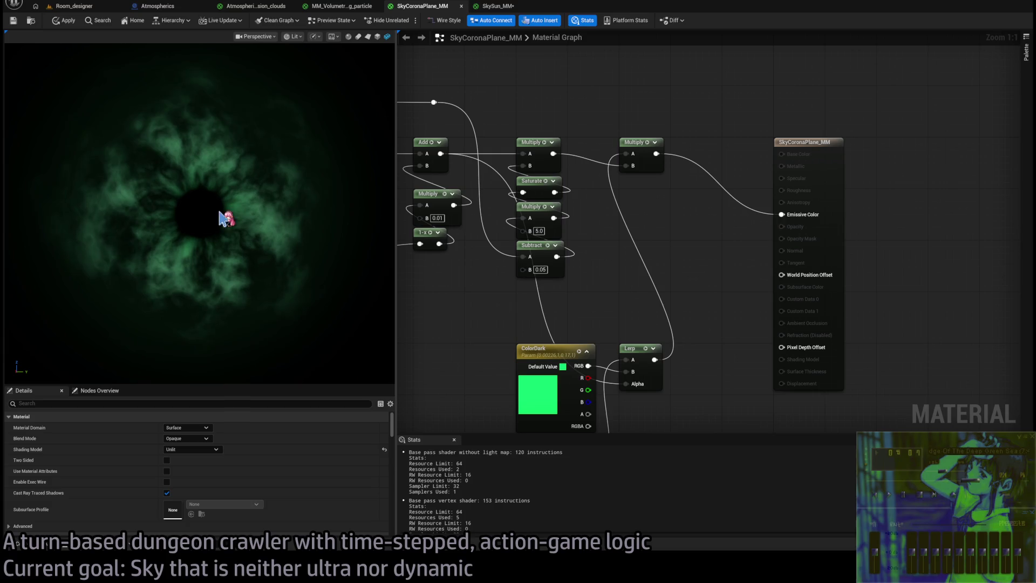
pyautogui.moveTo(345, 162); pyautogui.dragTo(318, 150)
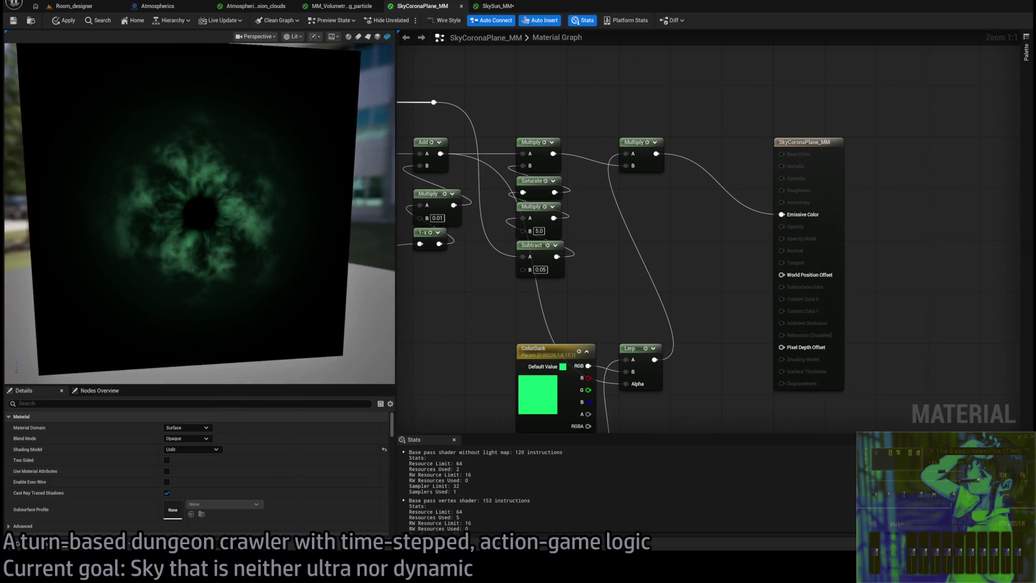
# - Apply the pending SkySun_MM material edits and return to the 1-17 level
pyautogui.click(493, 7)
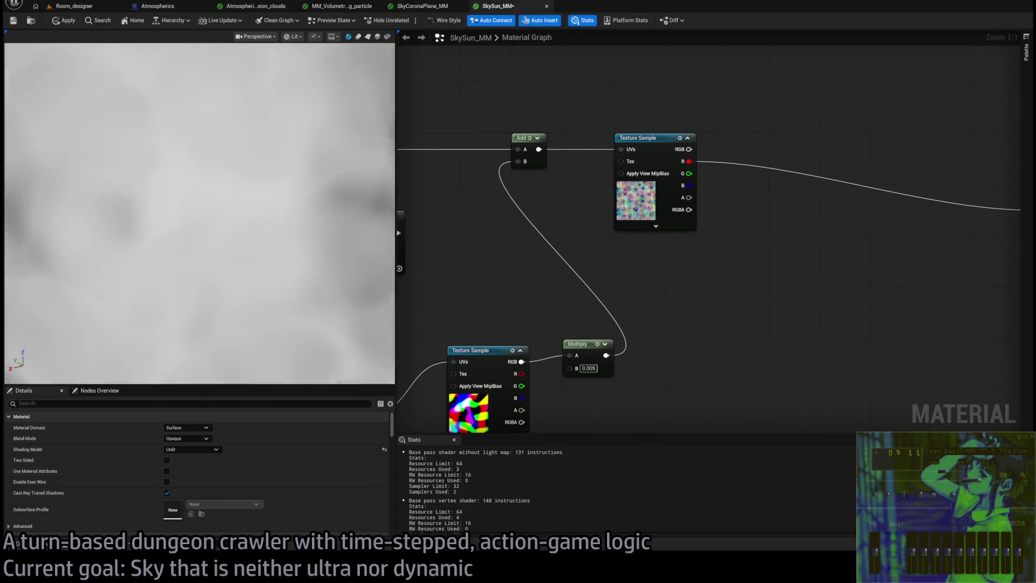
pyautogui.moveTo(292, 188); pyautogui.dragTo(265, 189)
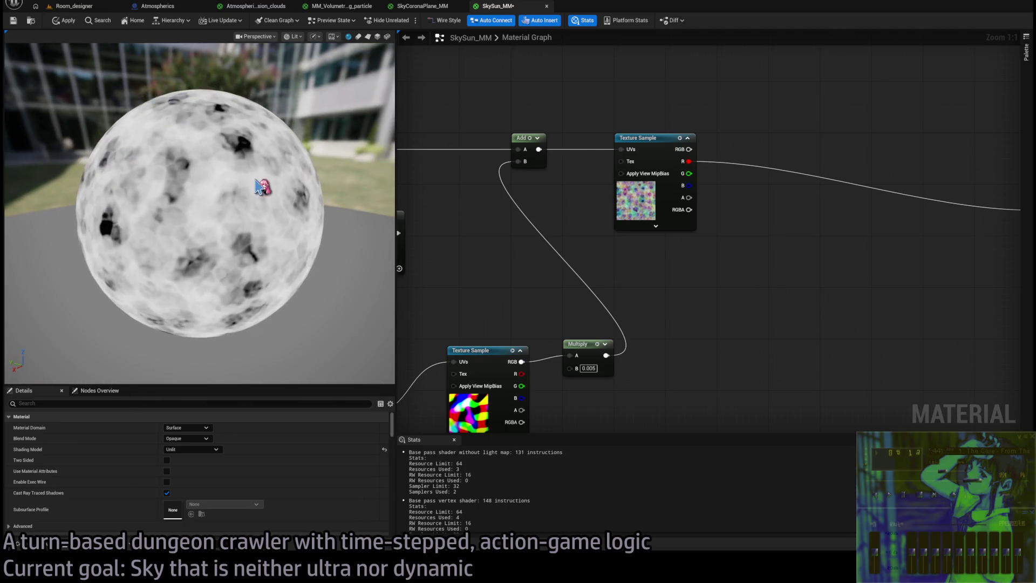
pyautogui.scroll(3, 262, 186)
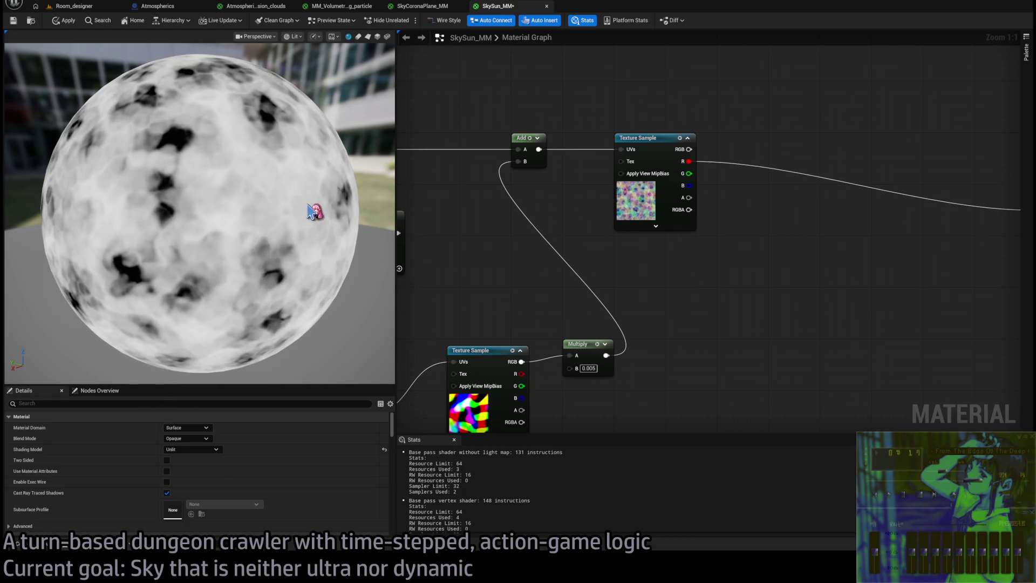
pyautogui.click(60, 20)
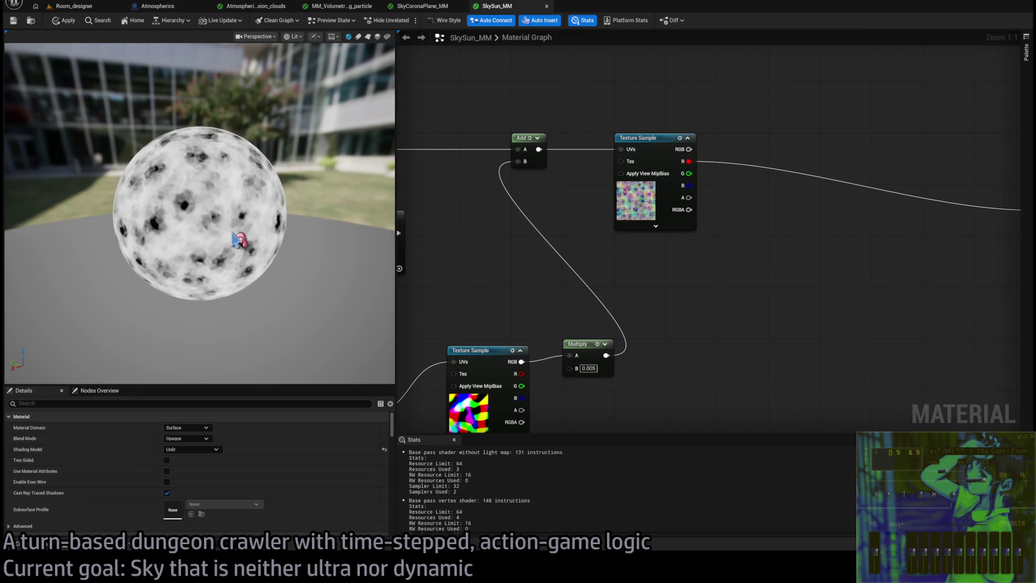
pyautogui.click(77, 5)
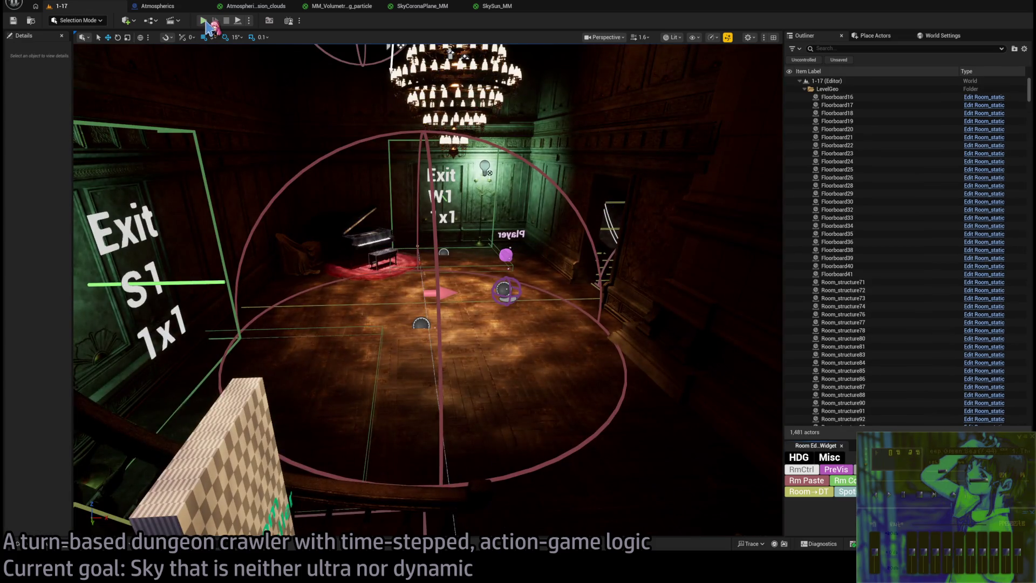
# - Start playing level 1-17 with Alt+P, widen the game view, and run a four-direction move turn
pyautogui.hotkey('alt', 'p')
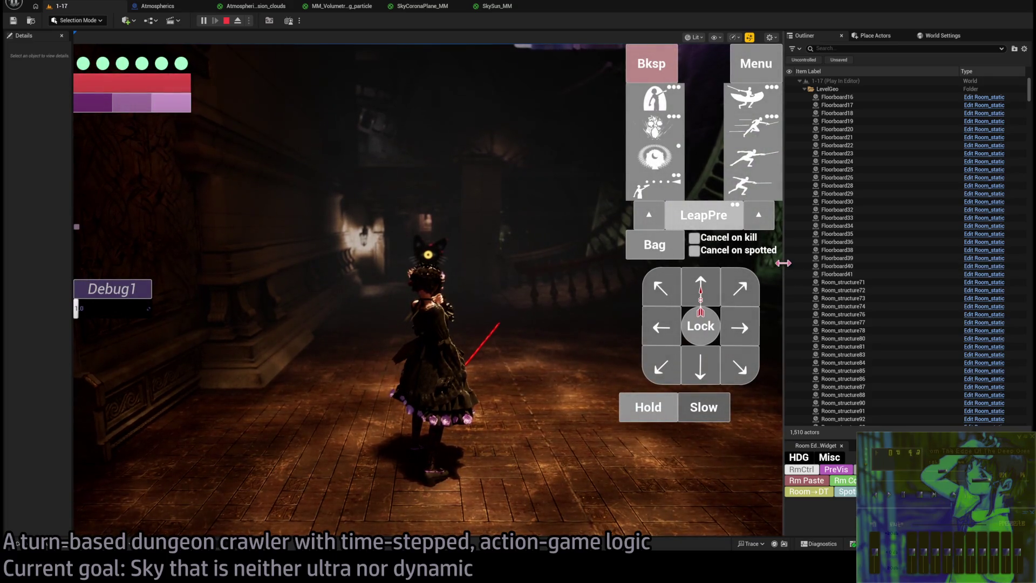
pyautogui.moveTo(783, 263); pyautogui.dragTo(946, 264)
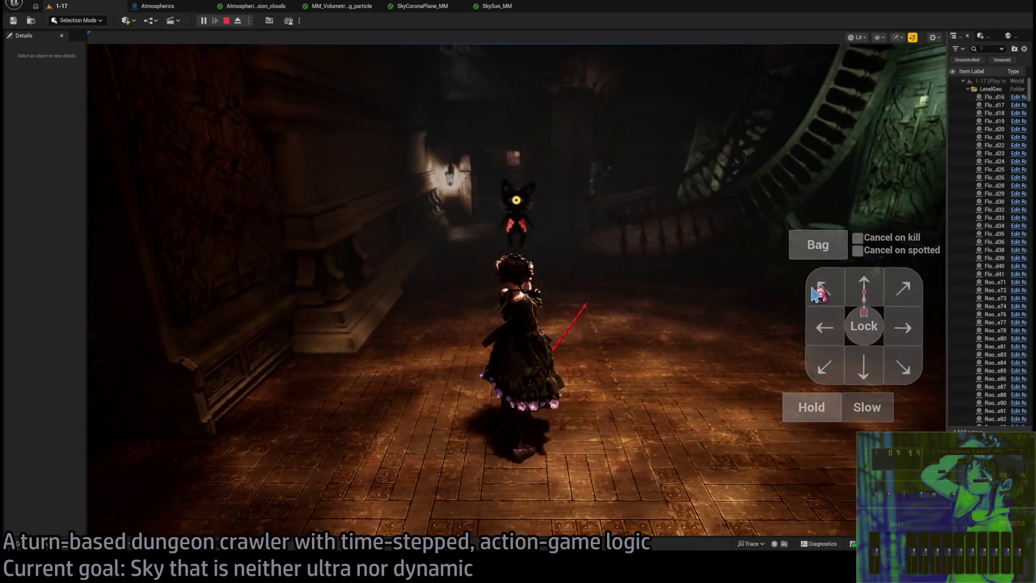
pyautogui.click(863, 286)
pyautogui.click(909, 324)
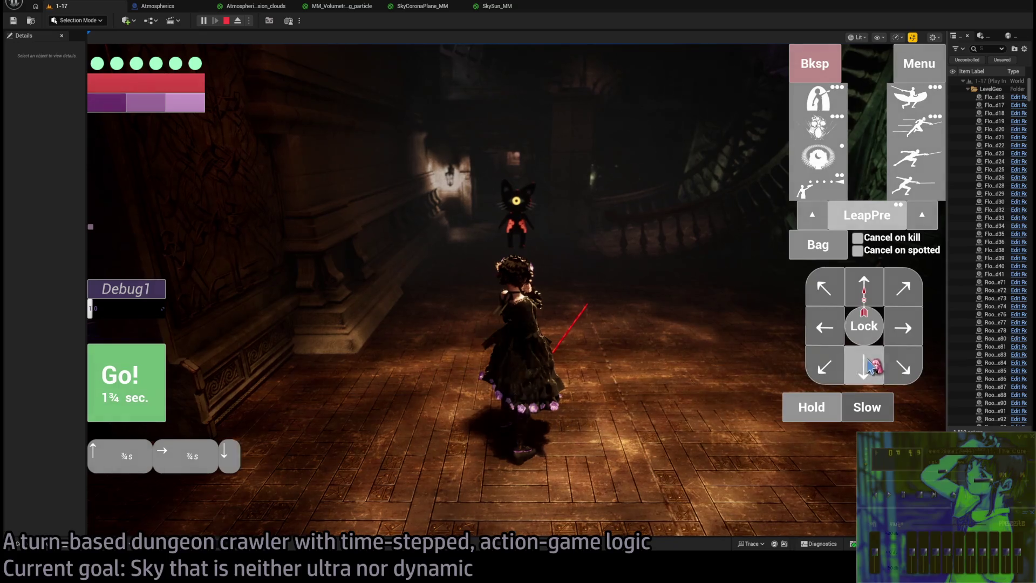
pyautogui.click(863, 365)
pyautogui.click(824, 327)
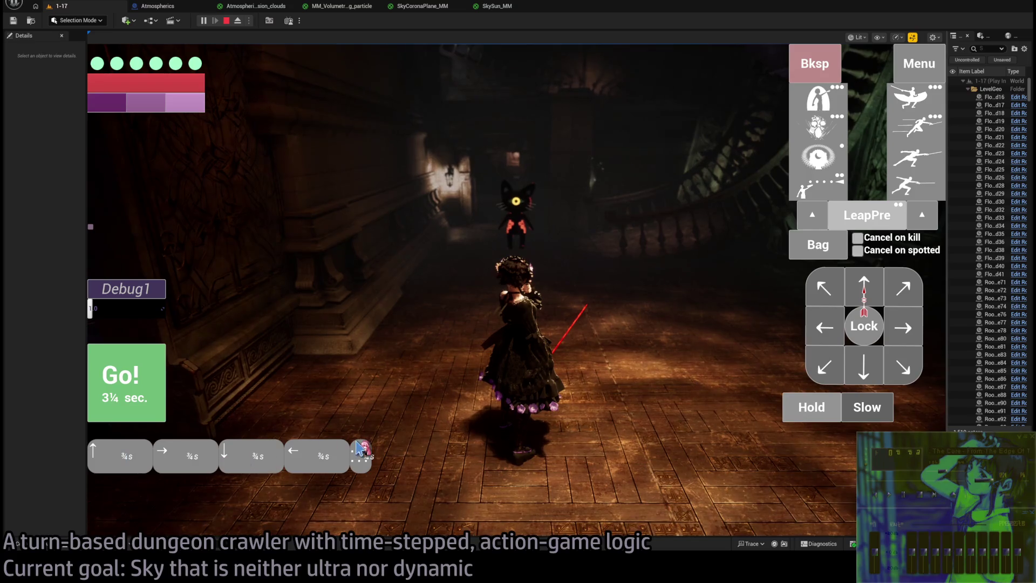
pyautogui.click(134, 374)
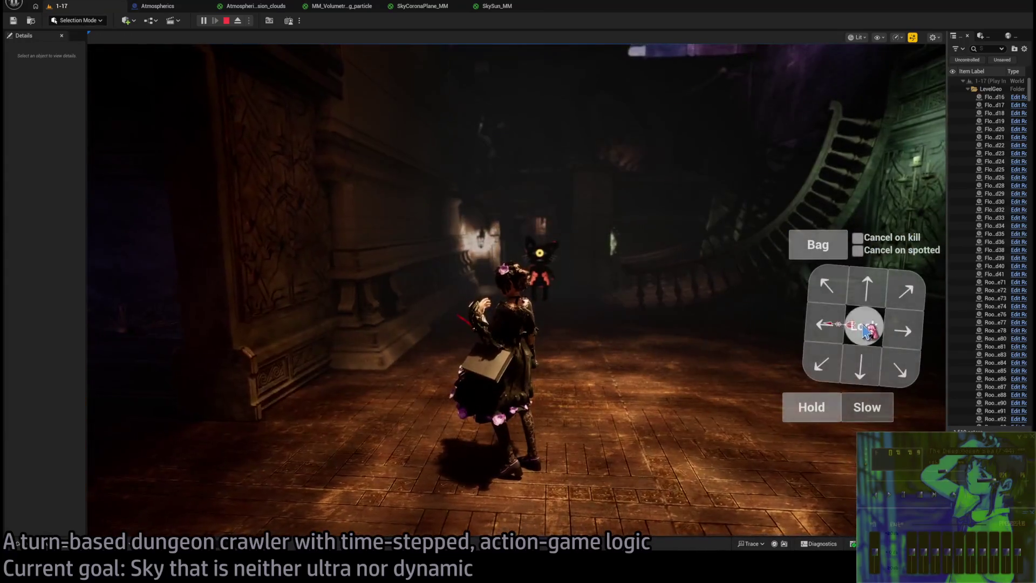
# - Lock onto the enemy, execute the attack combo, and advance up the stairs
pyautogui.click(863, 330)
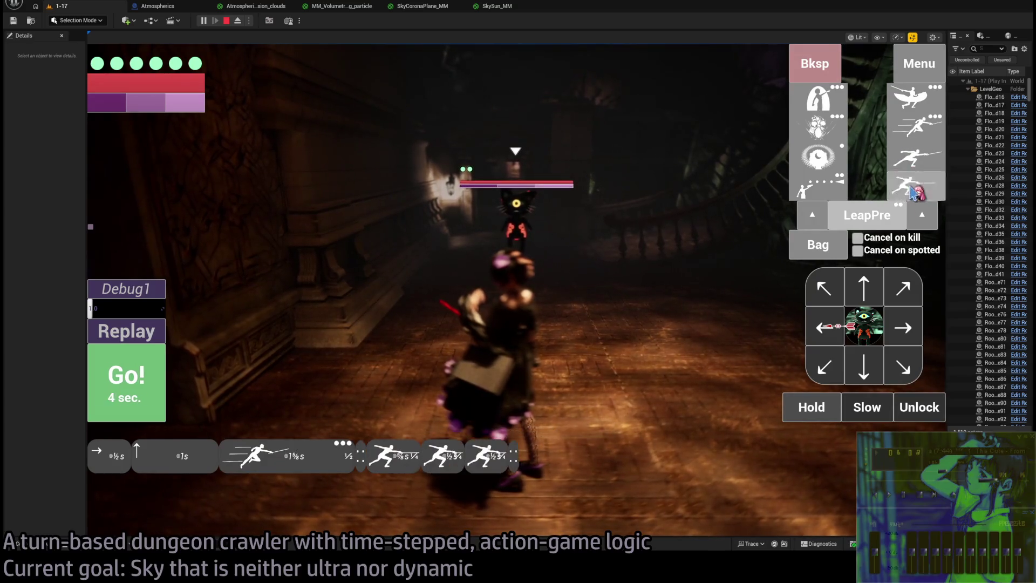
pyautogui.click(160, 375)
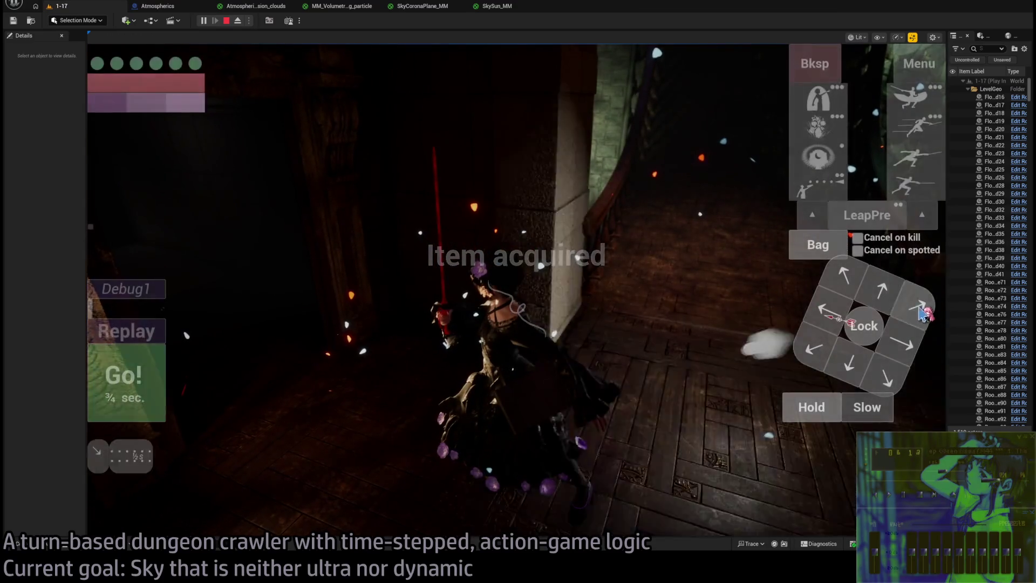
pyautogui.click(900, 298)
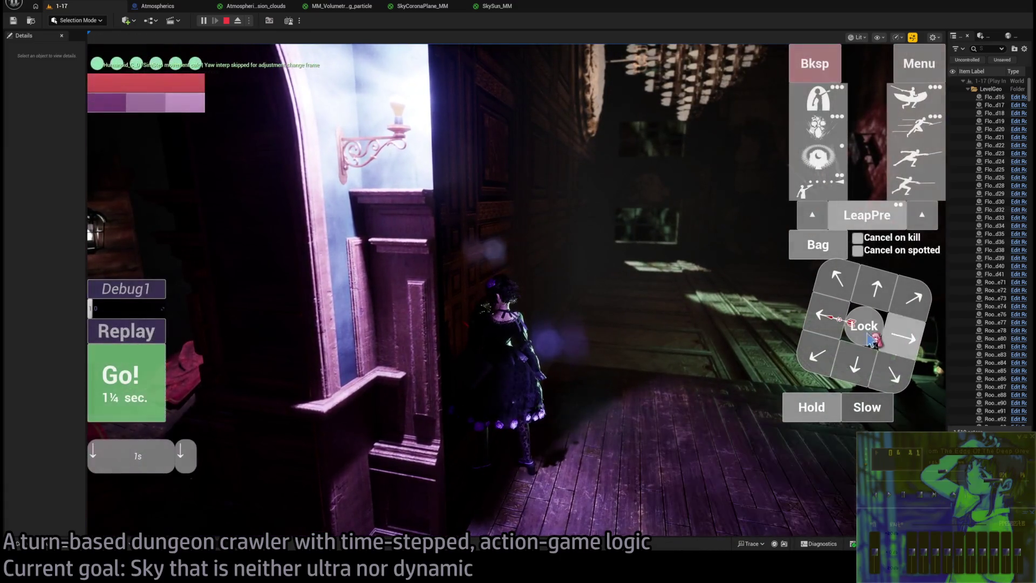
pyautogui.click(134, 400)
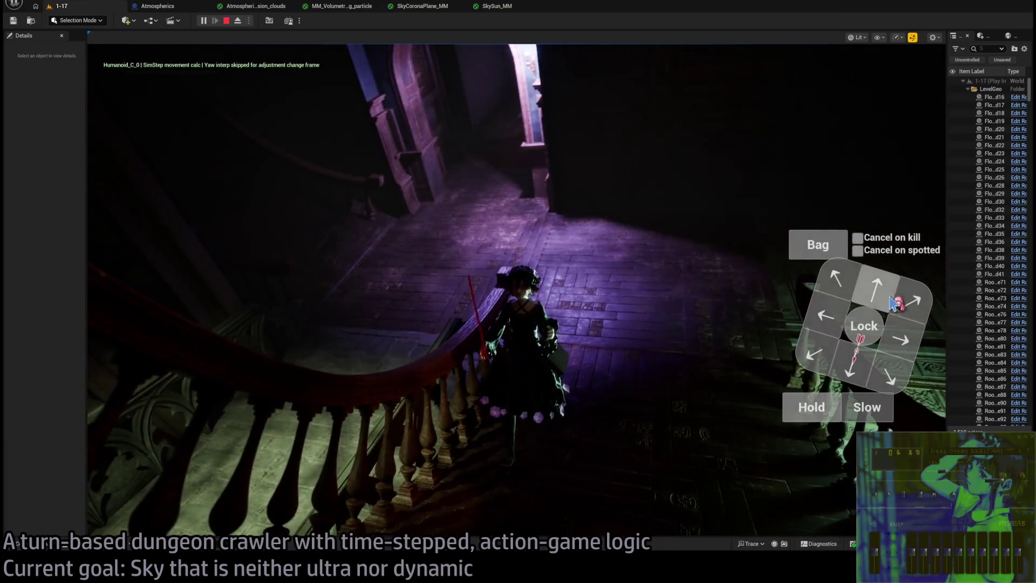
# - Move through the doorway into the next room and briefly check the bag inventory
pyautogui.click(834, 284)
pyautogui.click(128, 393)
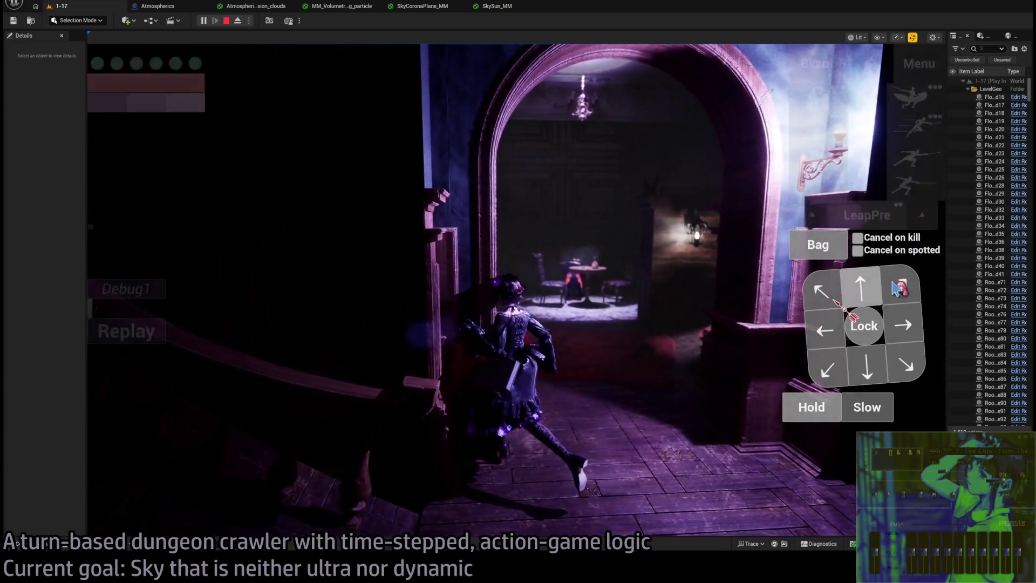
pyautogui.click(864, 287)
pyautogui.click(159, 385)
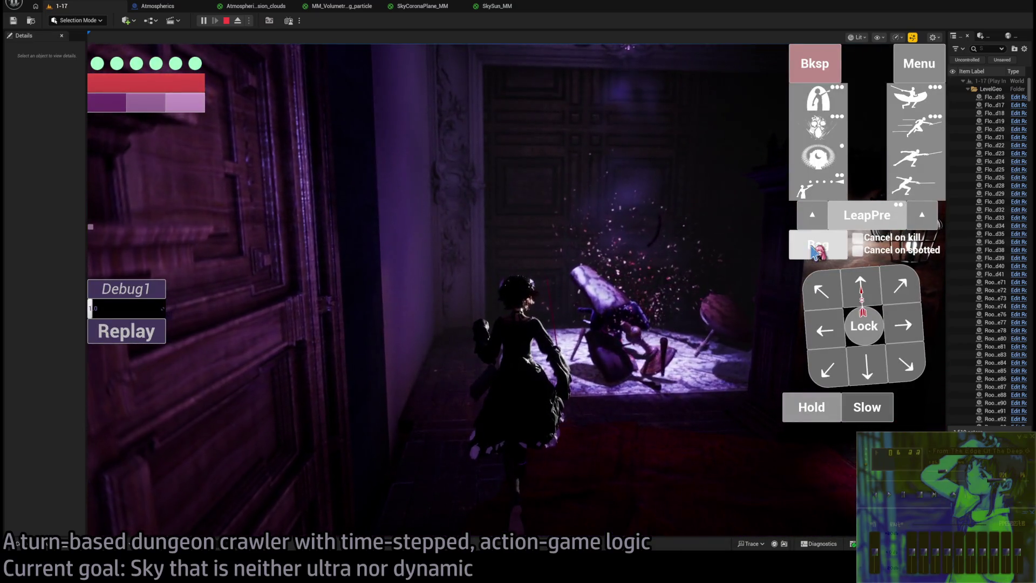
pyautogui.click(816, 249)
pyautogui.click(640, 211)
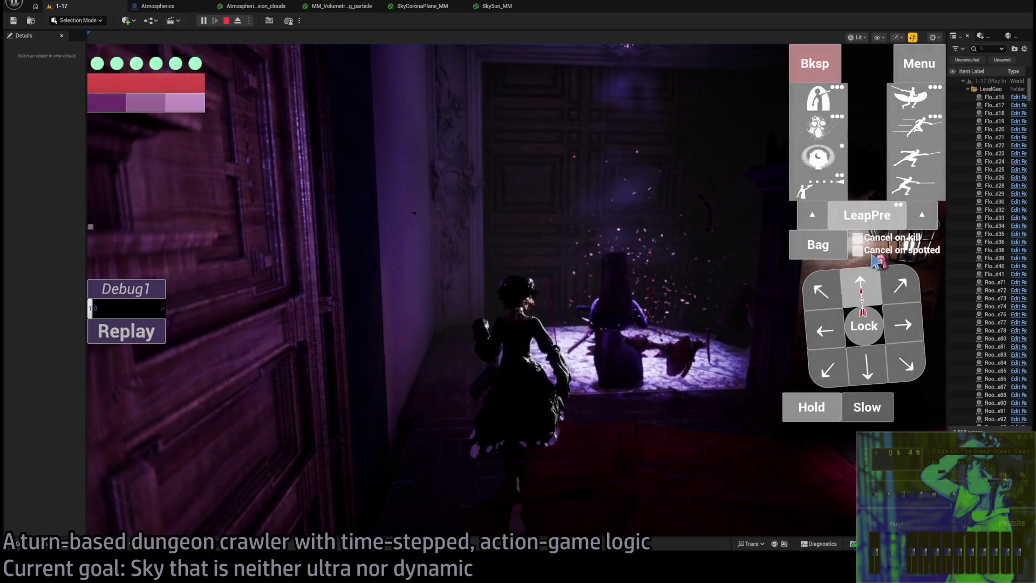
# - Check the bag, then step toward the enemy and carry out an attack turn
pyautogui.click(840, 255)
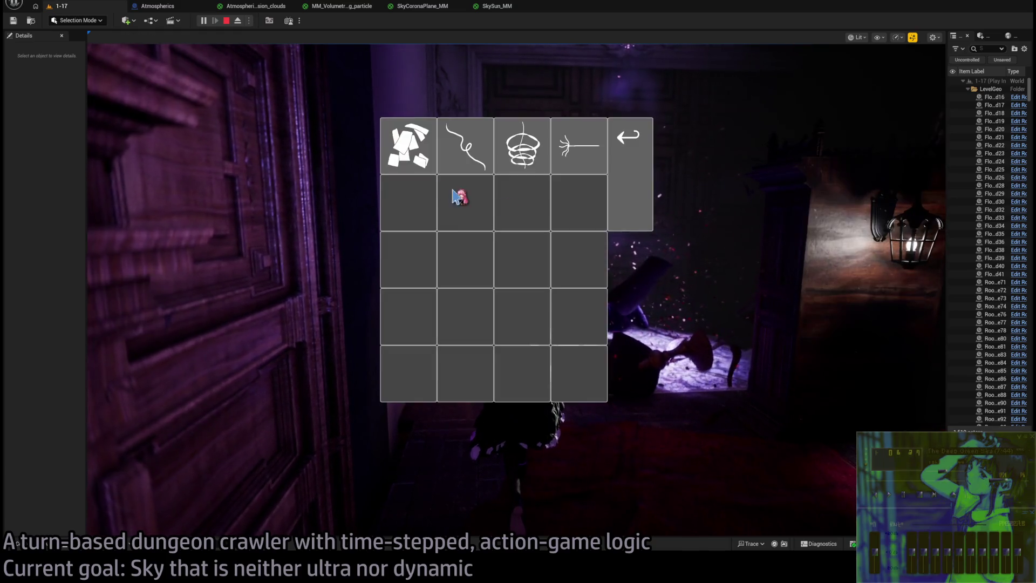
pyautogui.moveTo(398, 150)
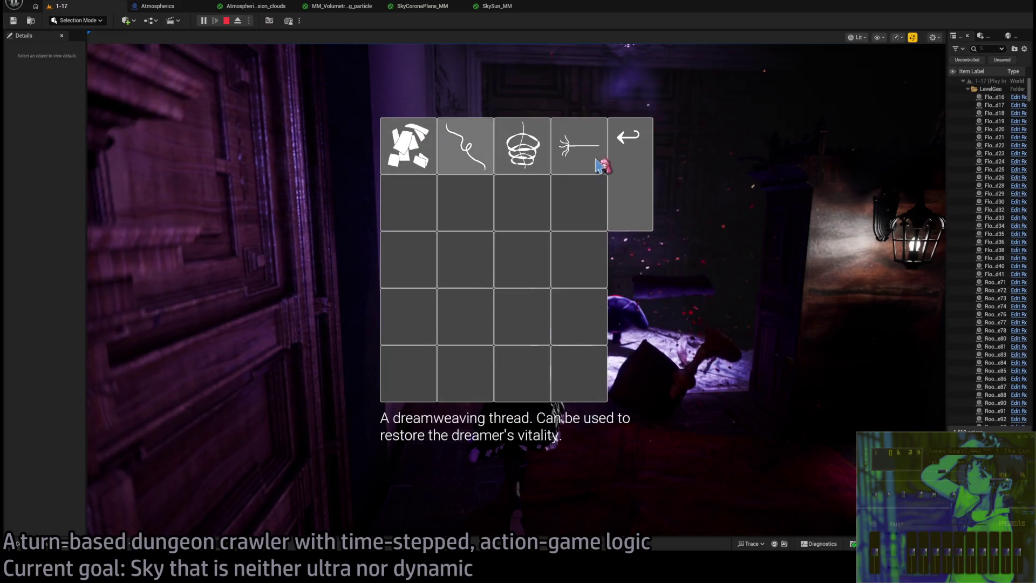
pyautogui.click(629, 176)
pyautogui.click(859, 282)
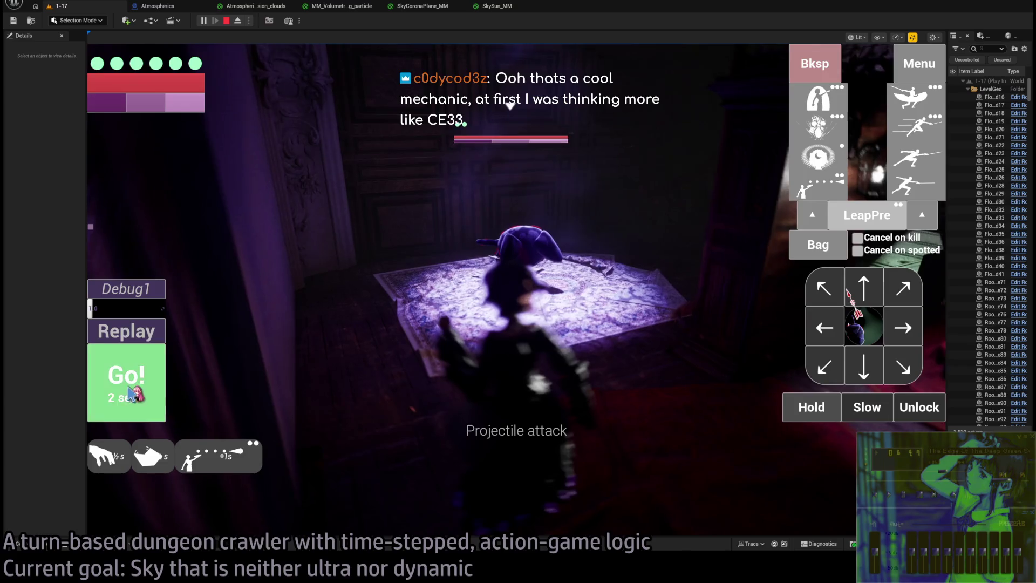
pyautogui.click(130, 389)
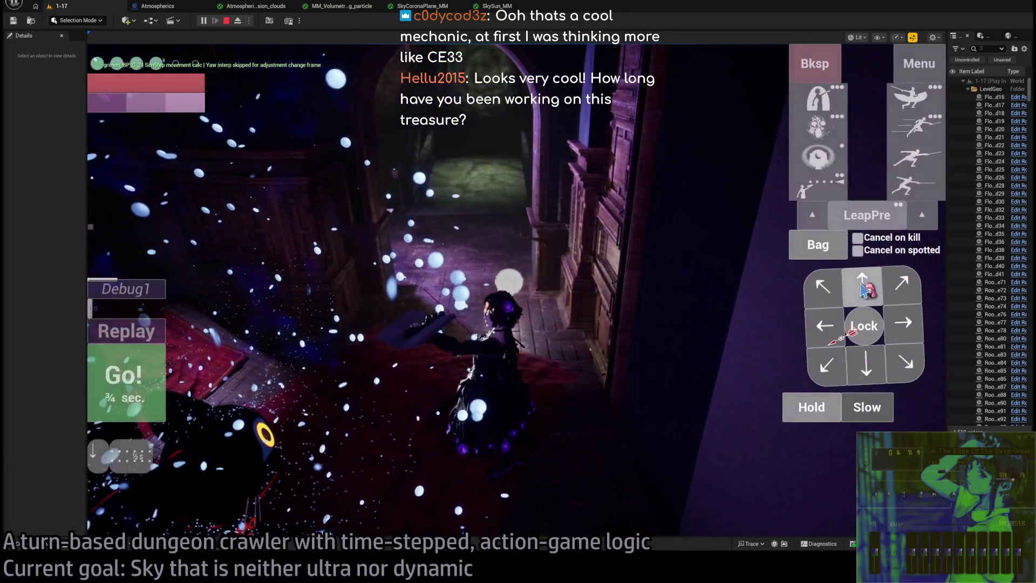
# - Lock onto the nearby enemy, run a lunge combo turn, and open the inventory showing fabric scraps
pyautogui.click(864, 327)
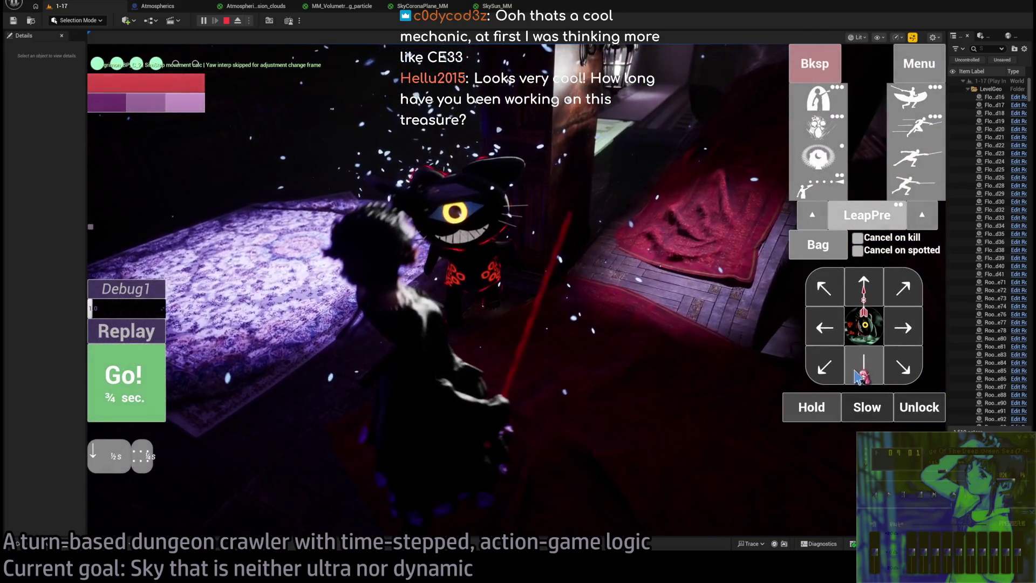
pyautogui.click(130, 393)
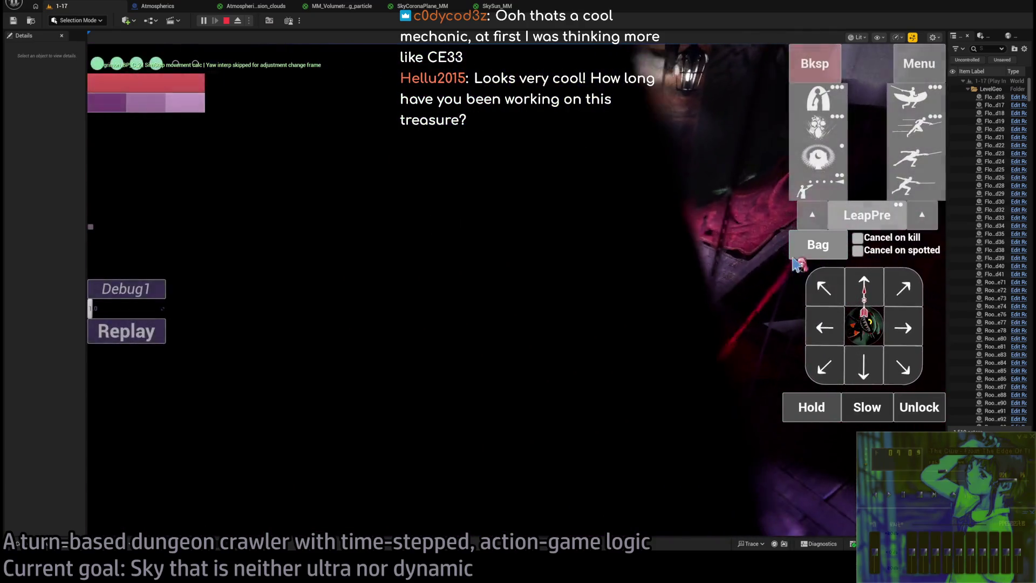
pyautogui.click(866, 324)
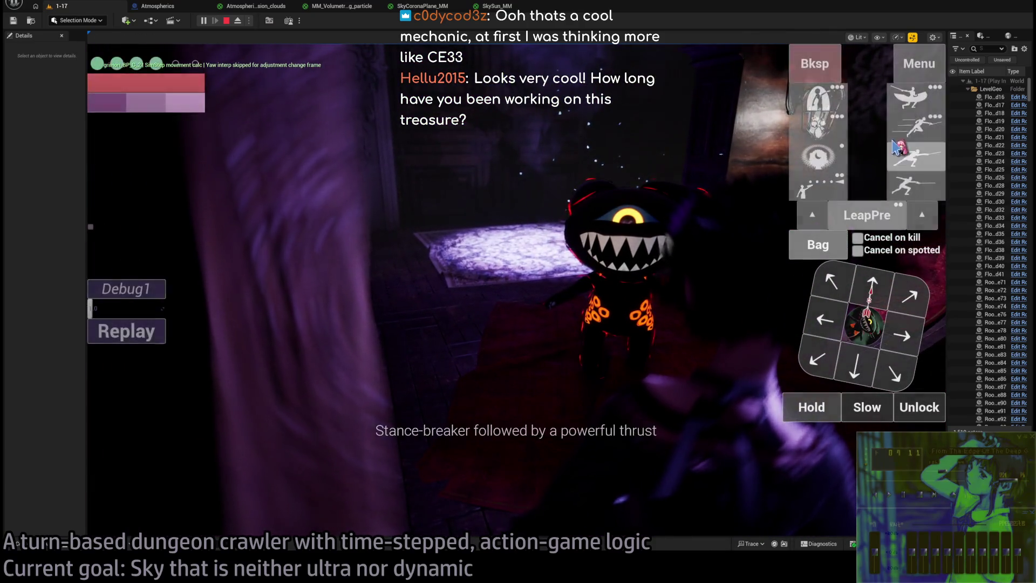
pyautogui.click(912, 192)
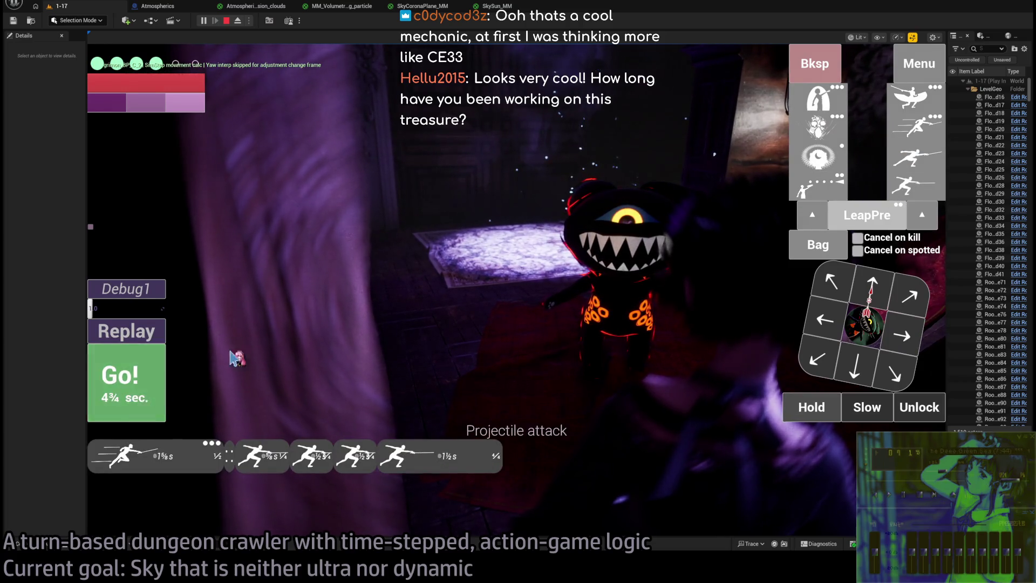
pyautogui.click(863, 324)
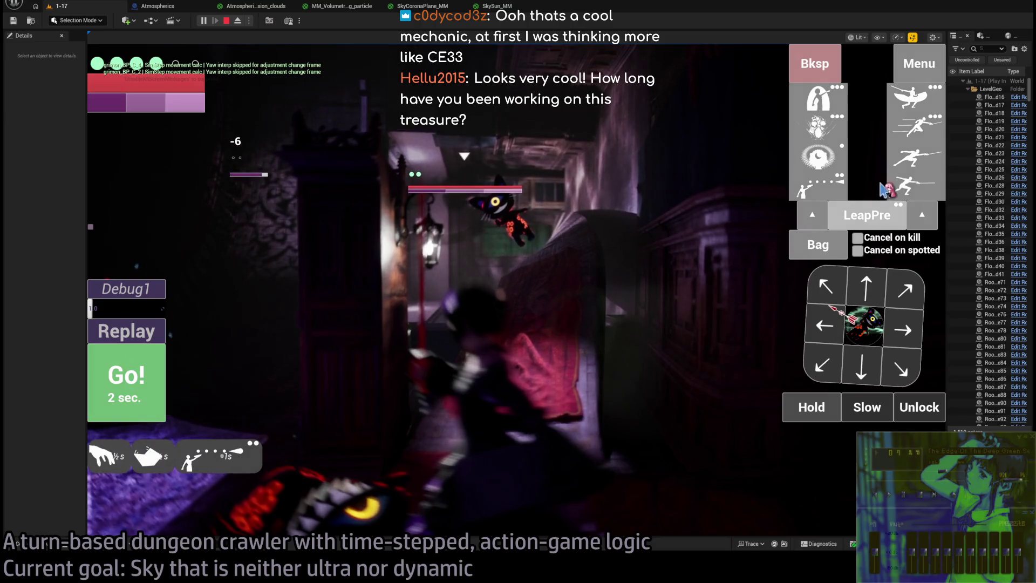
pyautogui.click(816, 253)
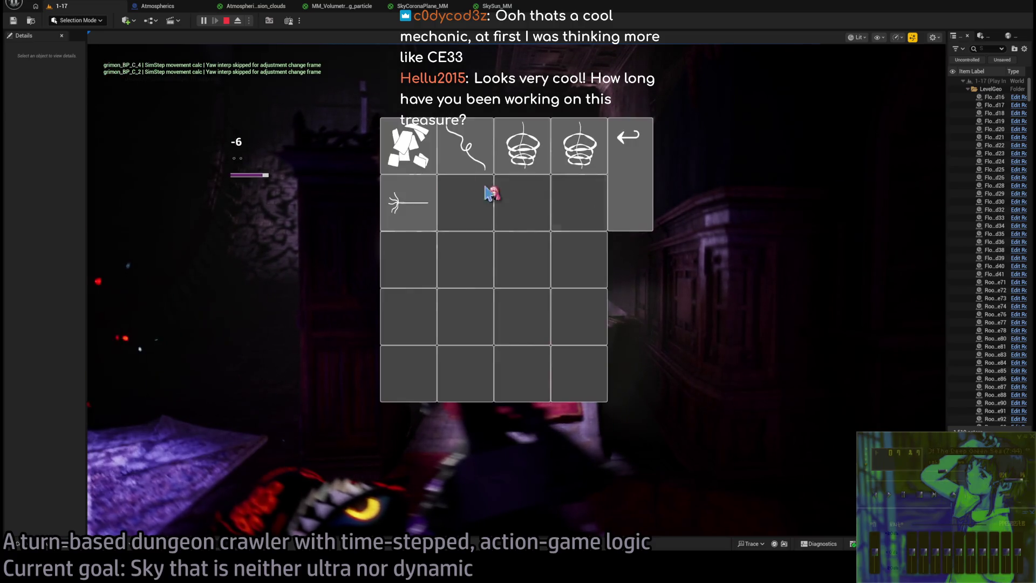
# - Close the inventory and attack the enemy with four queued lunges, then two more
pyautogui.click(418, 158)
pyautogui.click(134, 394)
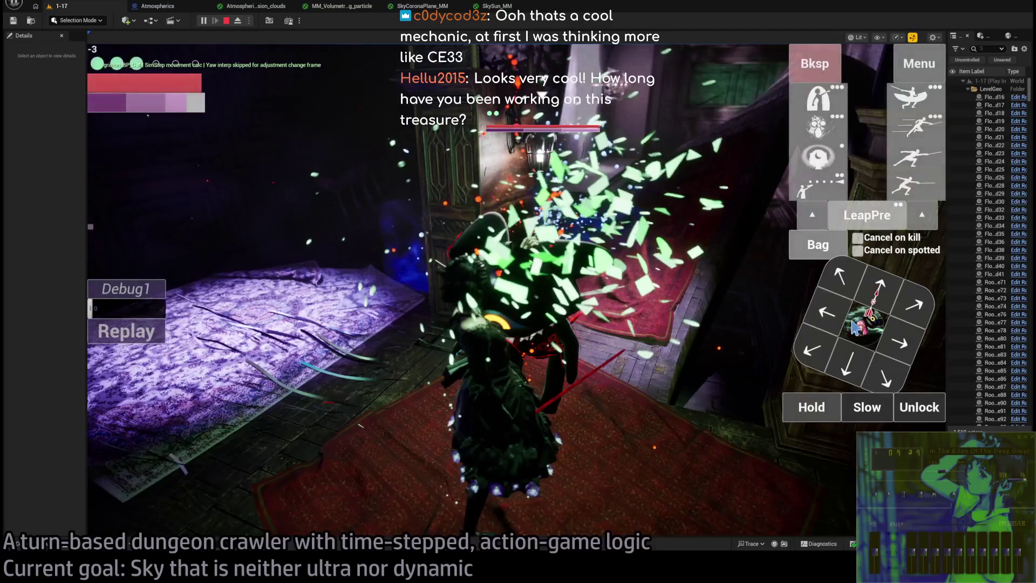
pyautogui.click(854, 327)
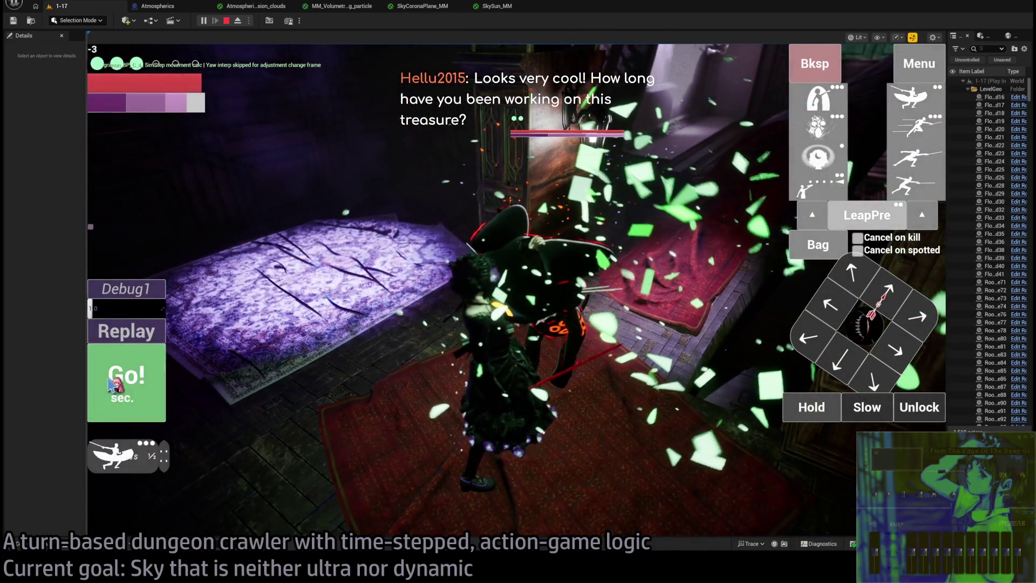
pyautogui.click(110, 383)
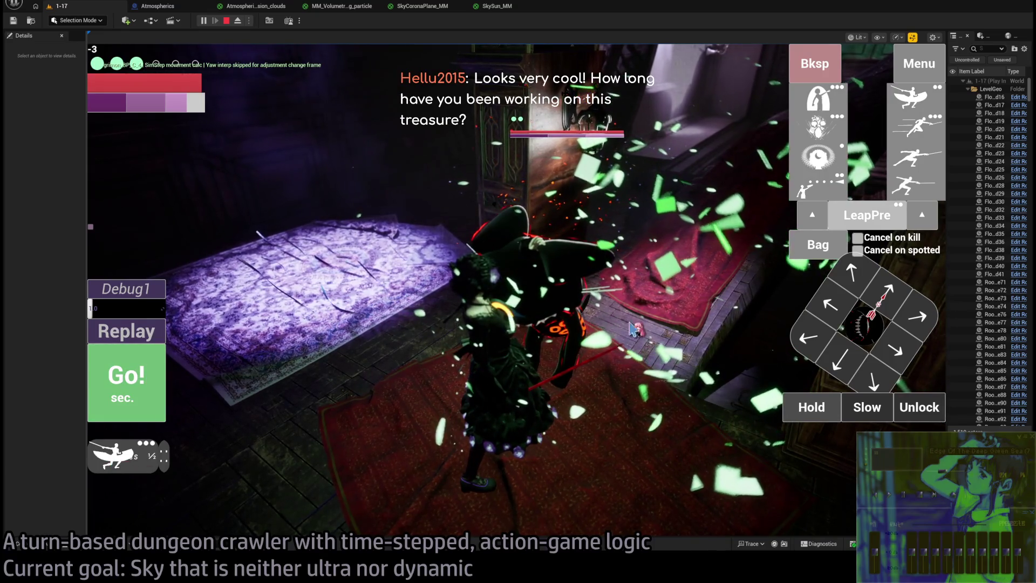
pyautogui.click(924, 198)
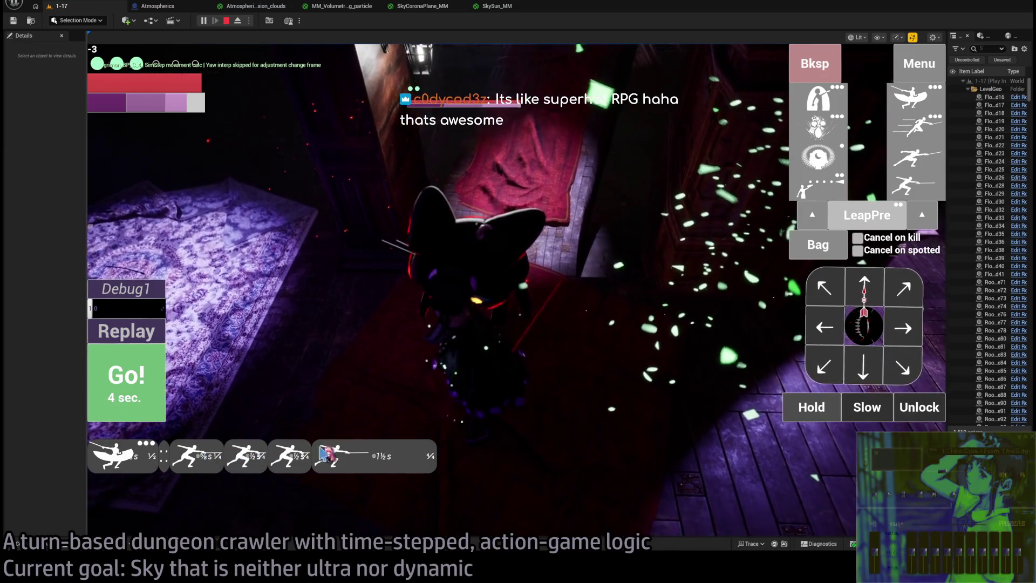
pyautogui.press('space')
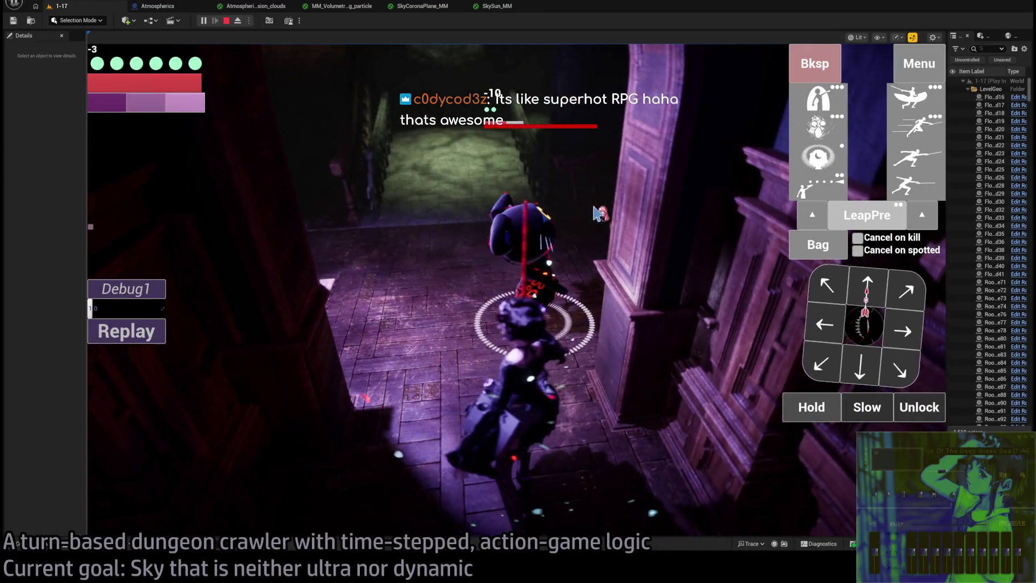
pyautogui.click(805, 193)
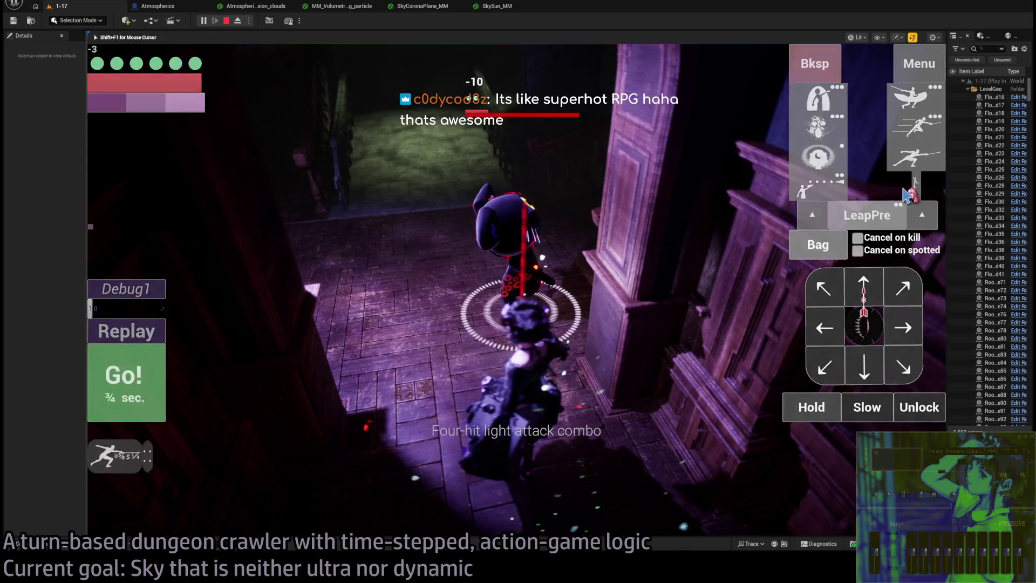
pyautogui.click(805, 193)
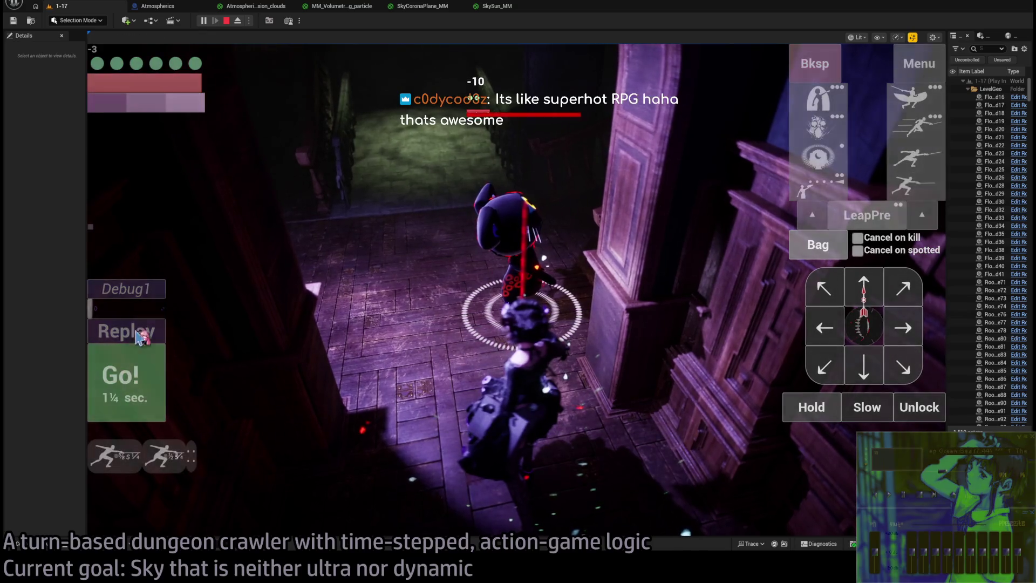
pyautogui.click(135, 393)
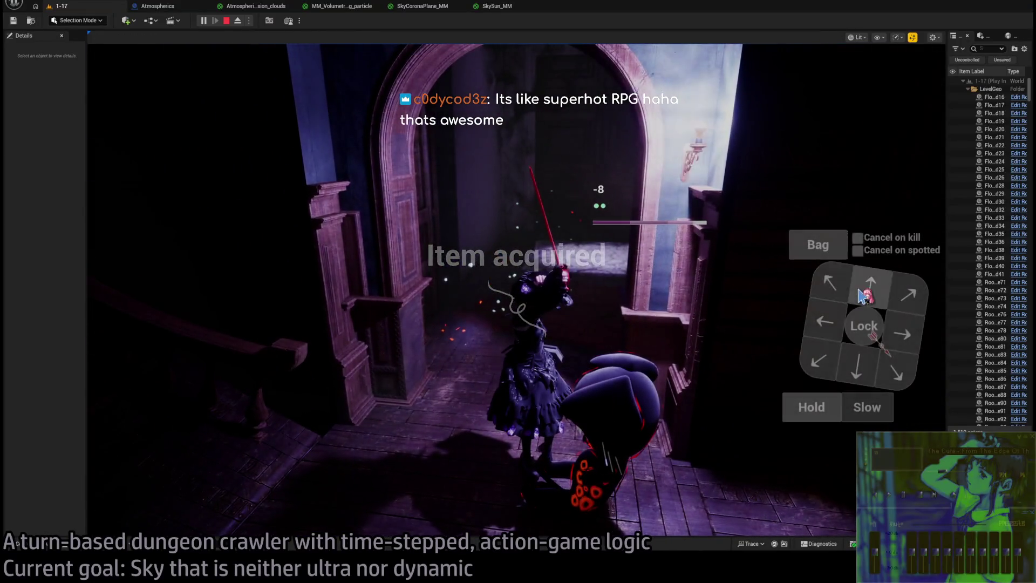
# - Move forward twice and right into the lamp-lit corridor, lock onto an enemy, and check the inventory
pyautogui.click(863, 294)
pyautogui.click(864, 292)
pyautogui.click(908, 339)
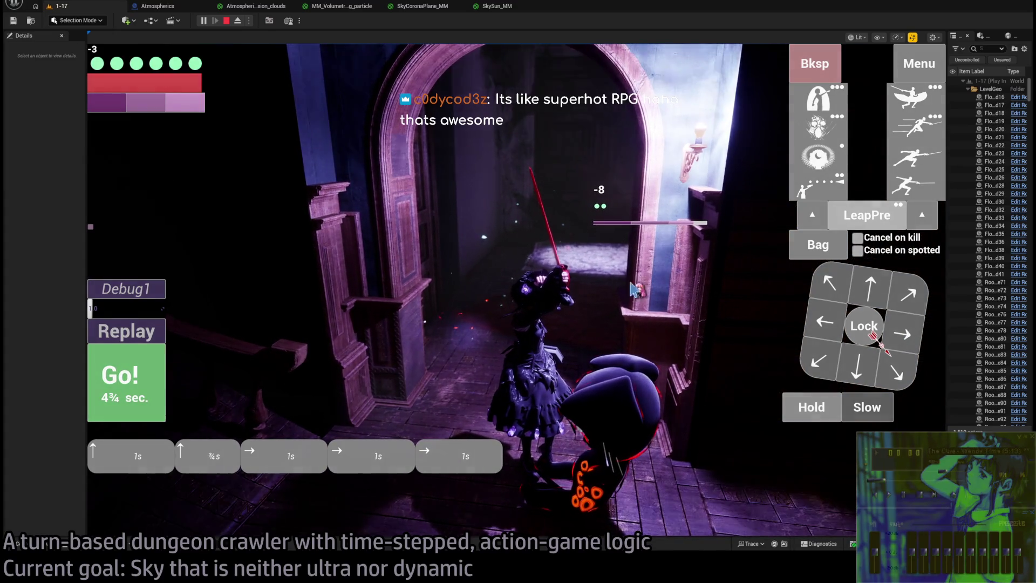
pyautogui.click(124, 381)
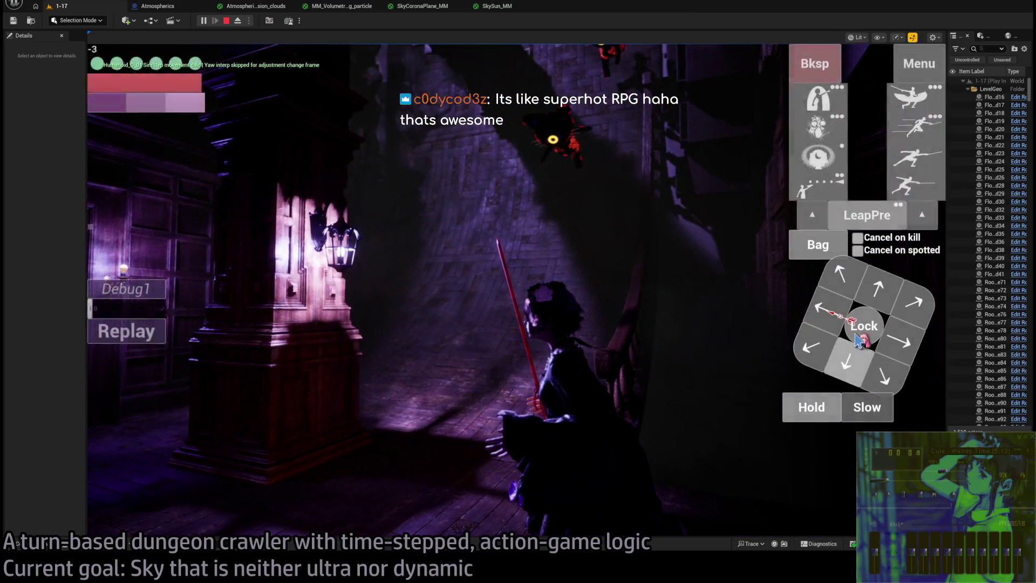
pyautogui.click(863, 326)
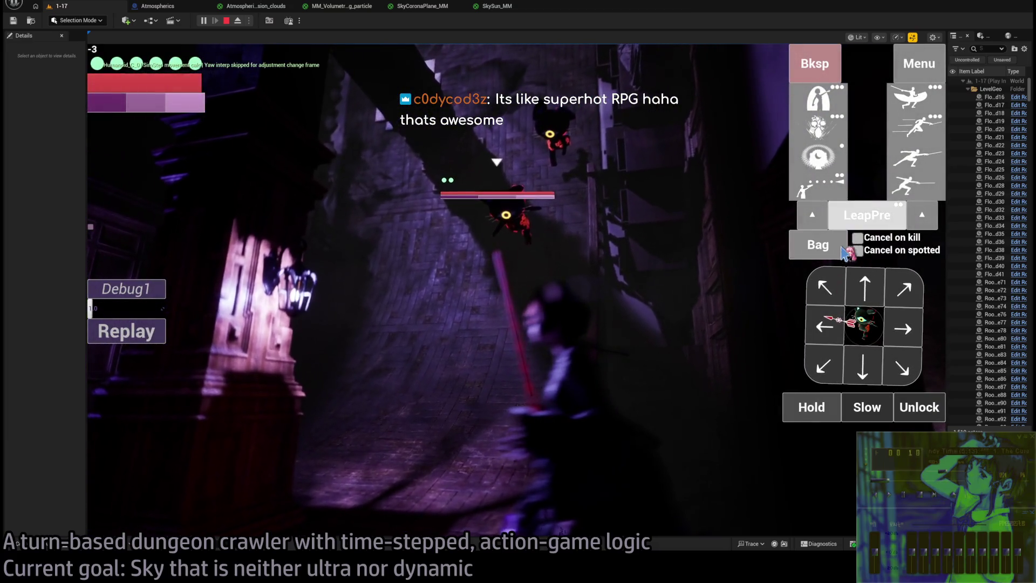
pyautogui.click(817, 244)
pyautogui.click(643, 208)
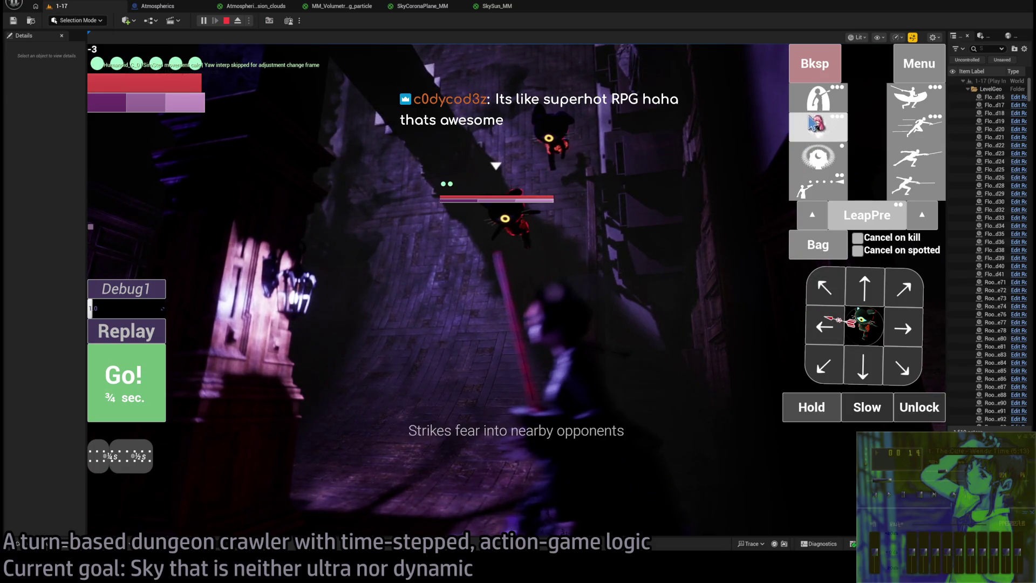
# - Use the sewing needle from the bag, then run a diagonal and forward move turn
pyautogui.click(817, 244)
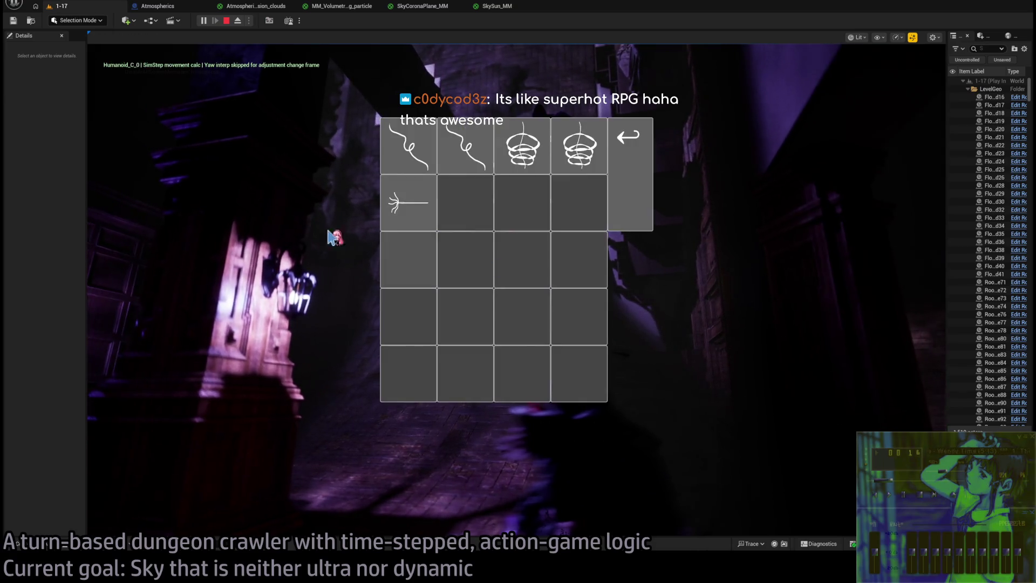
pyautogui.click(402, 211)
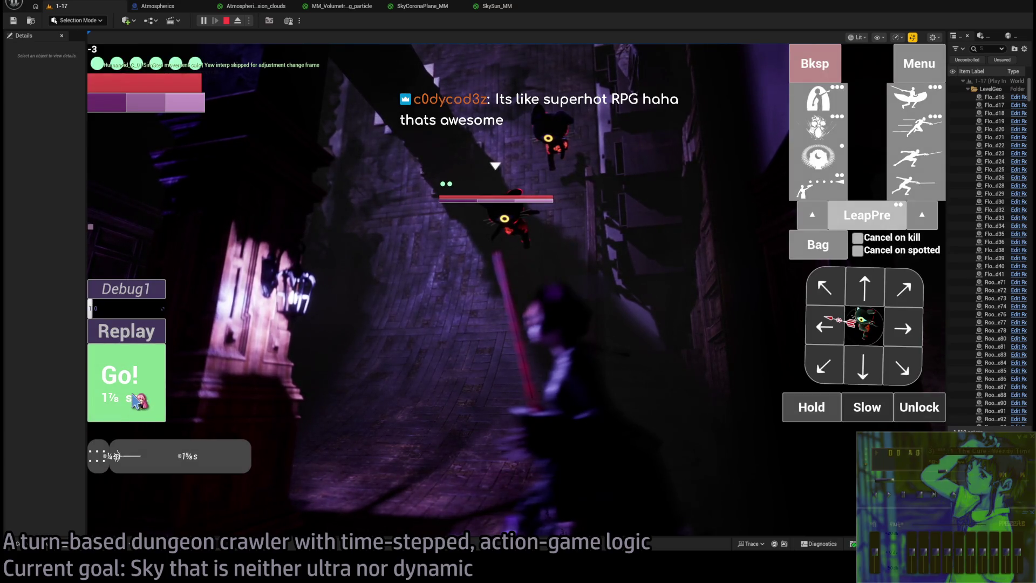
pyautogui.click(126, 383)
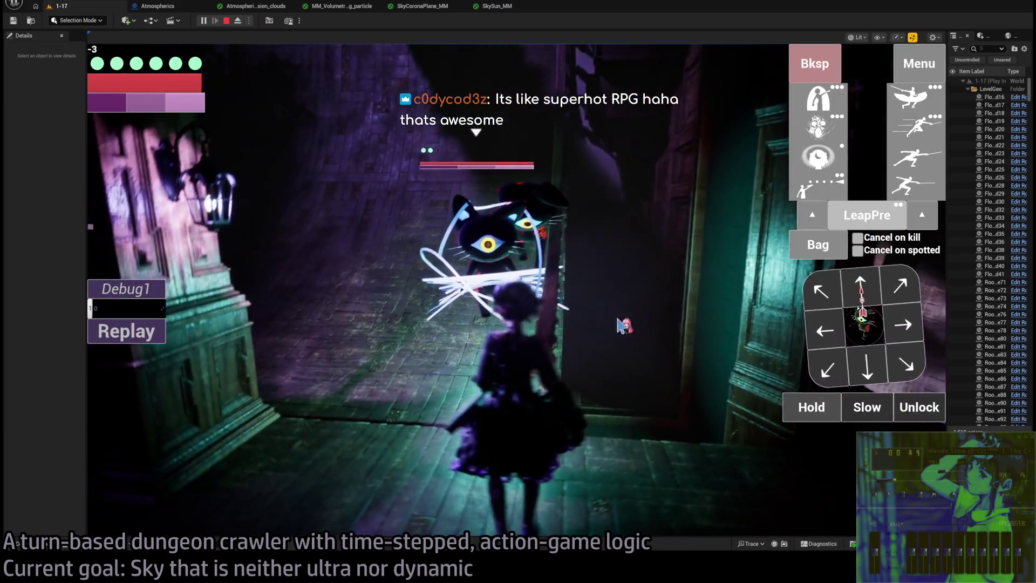
pyautogui.click(837, 299)
pyautogui.click(858, 294)
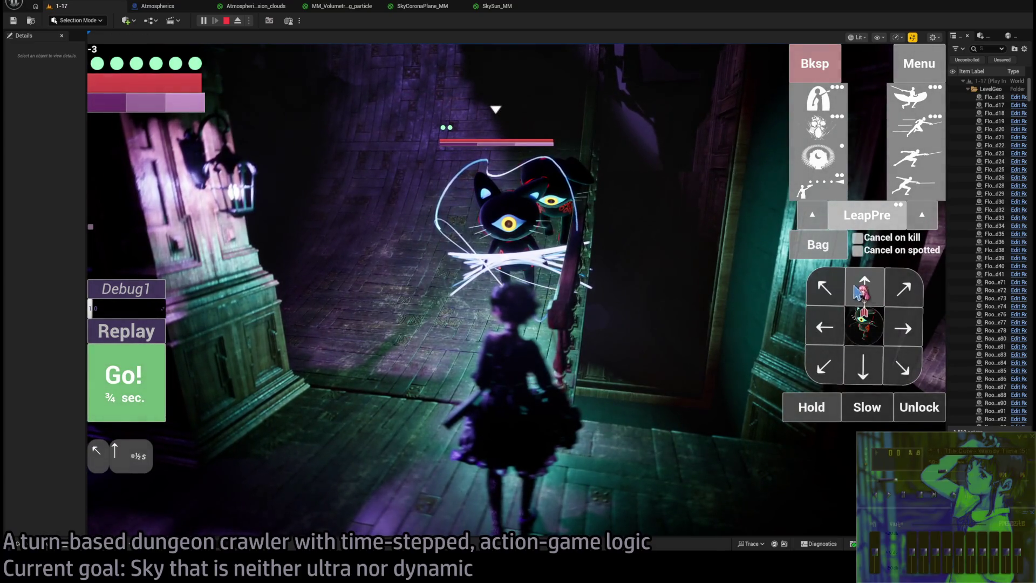
pyautogui.click(143, 398)
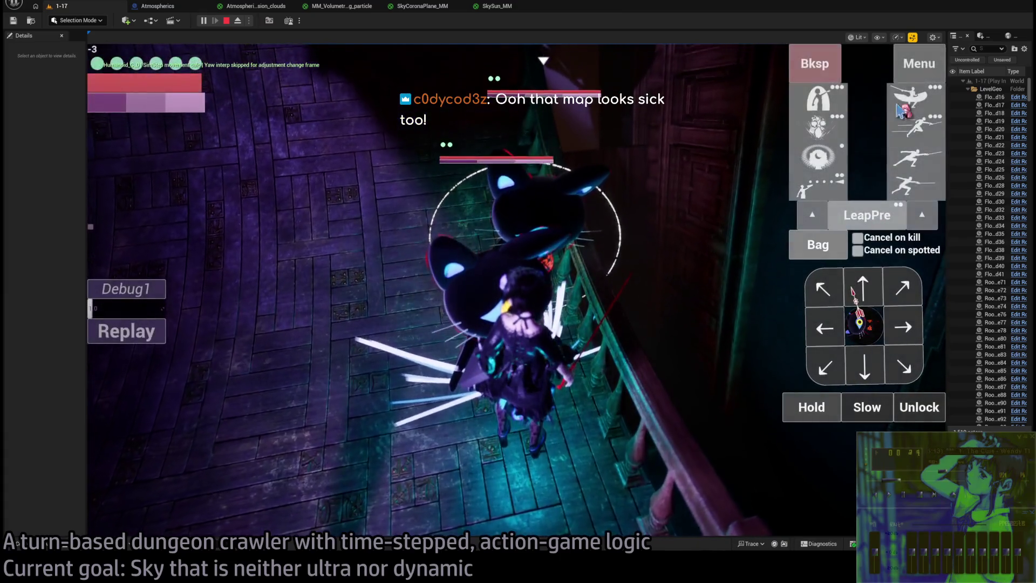
# - Attack with two Double stance-breakers, replay the turn, and stop the play session
pyautogui.click(915, 127)
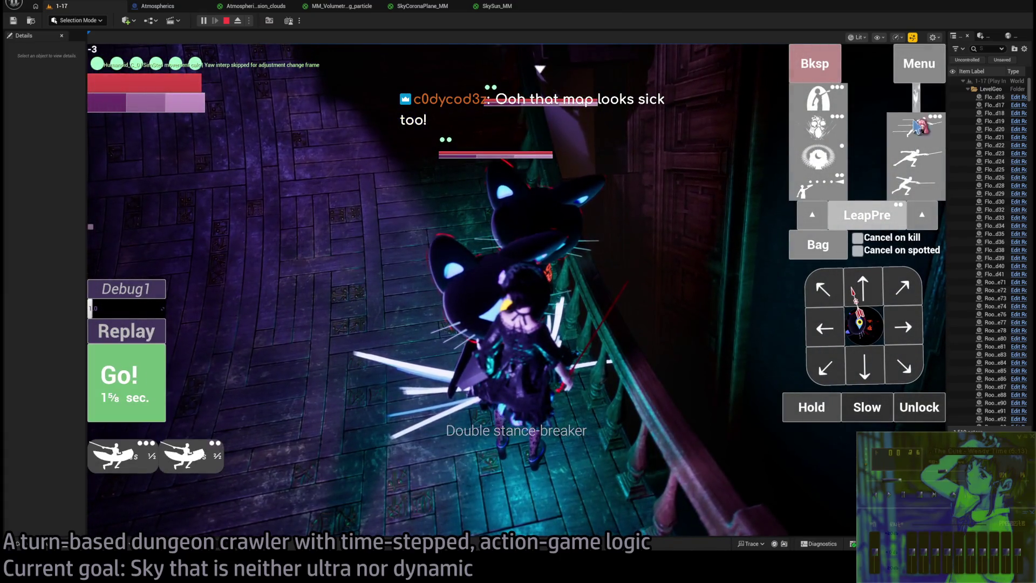
pyautogui.click(126, 373)
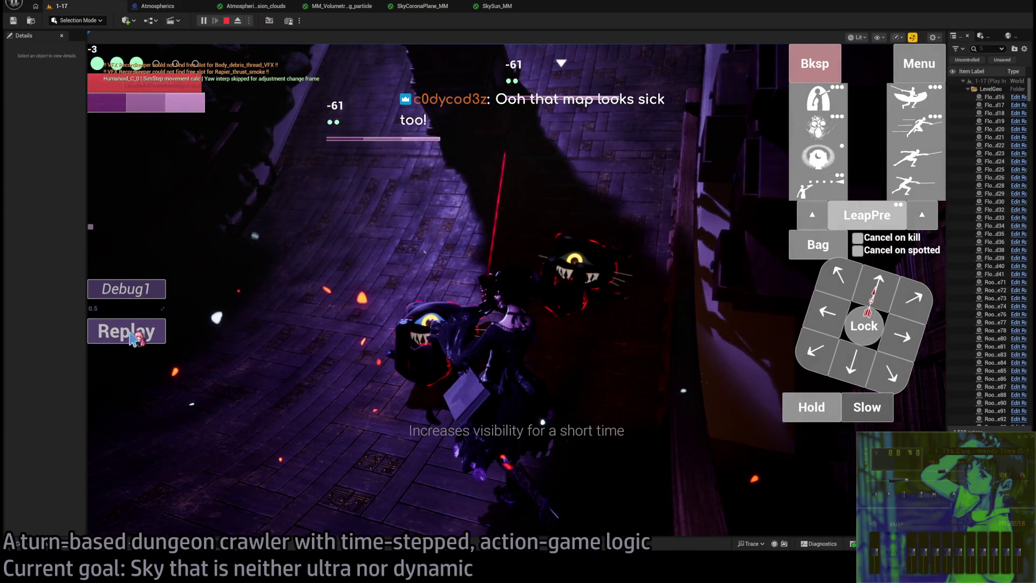
pyautogui.click(132, 339)
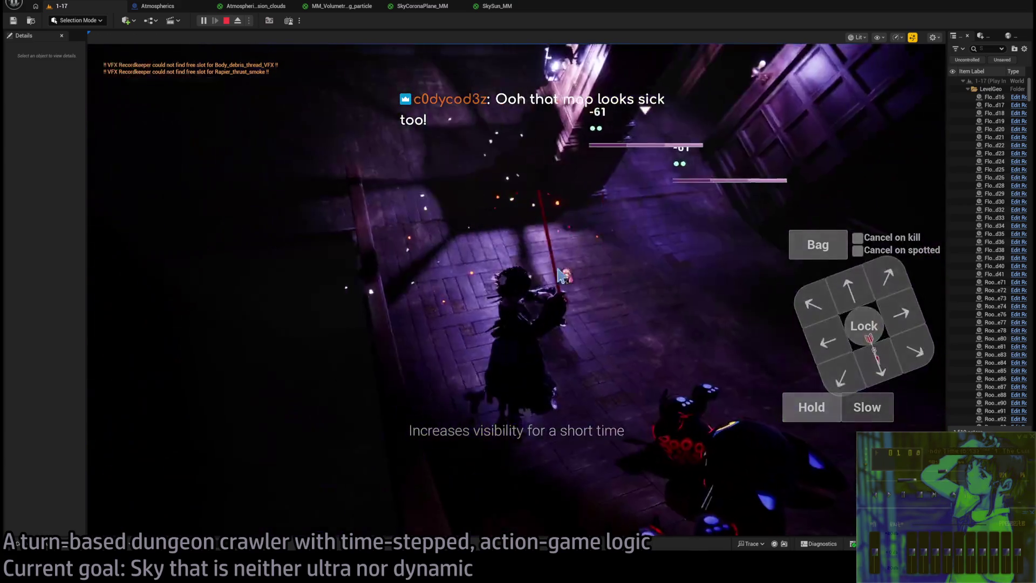
pyautogui.click(226, 21)
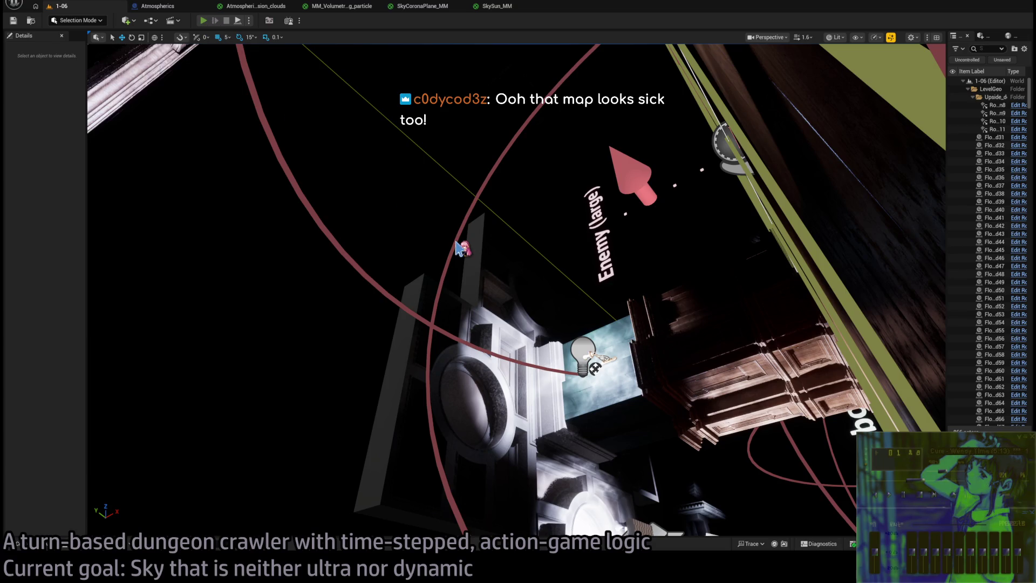
# - Restart the level 1-06 playtest, restore the turn-planning UI, detach to the editor camera and switch to unlit view
pyautogui.hotkey('alt', 'p')
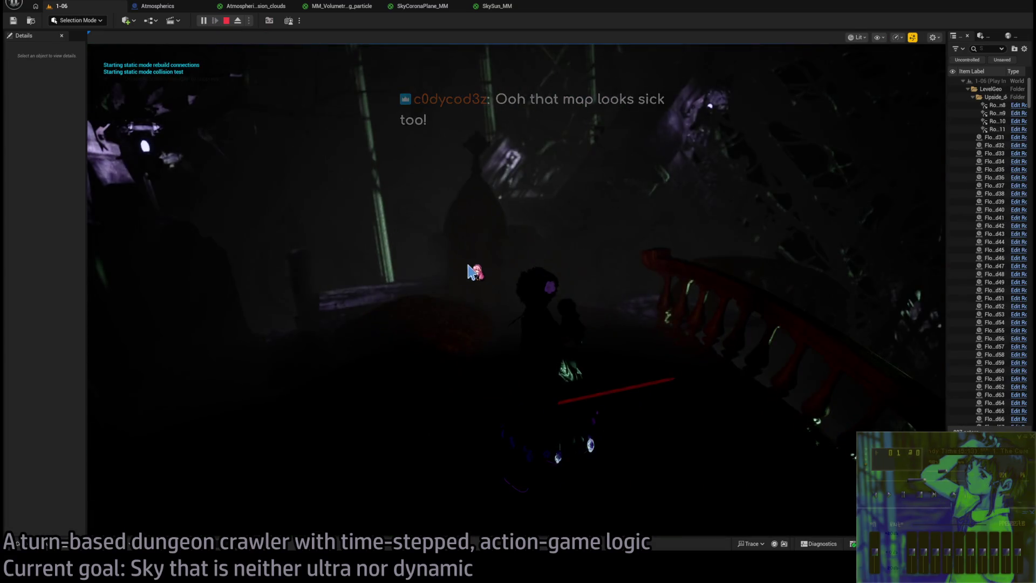
pyautogui.click(502, 316)
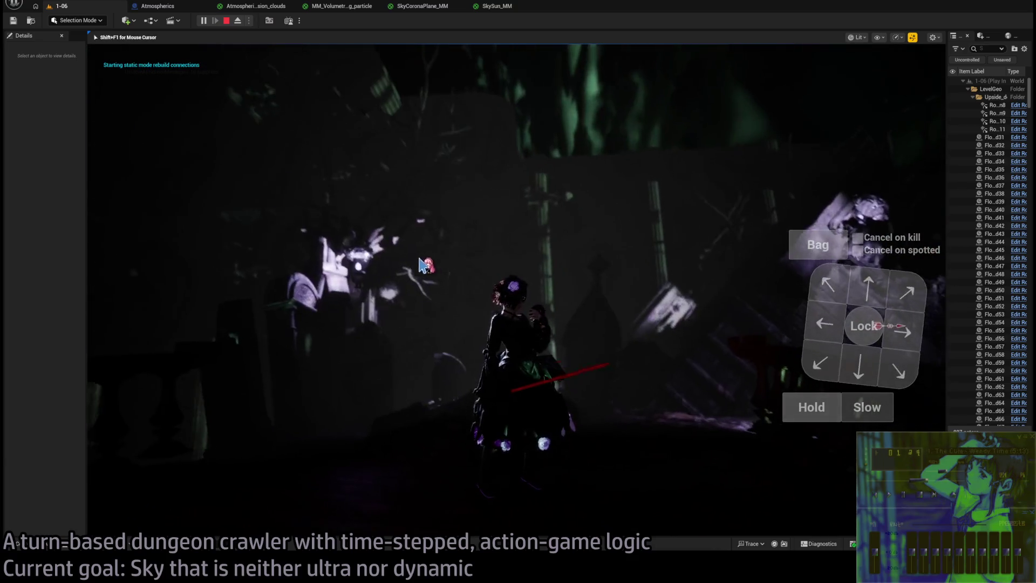
pyautogui.hotkey('shift', 'F1')
pyautogui.click(237, 21)
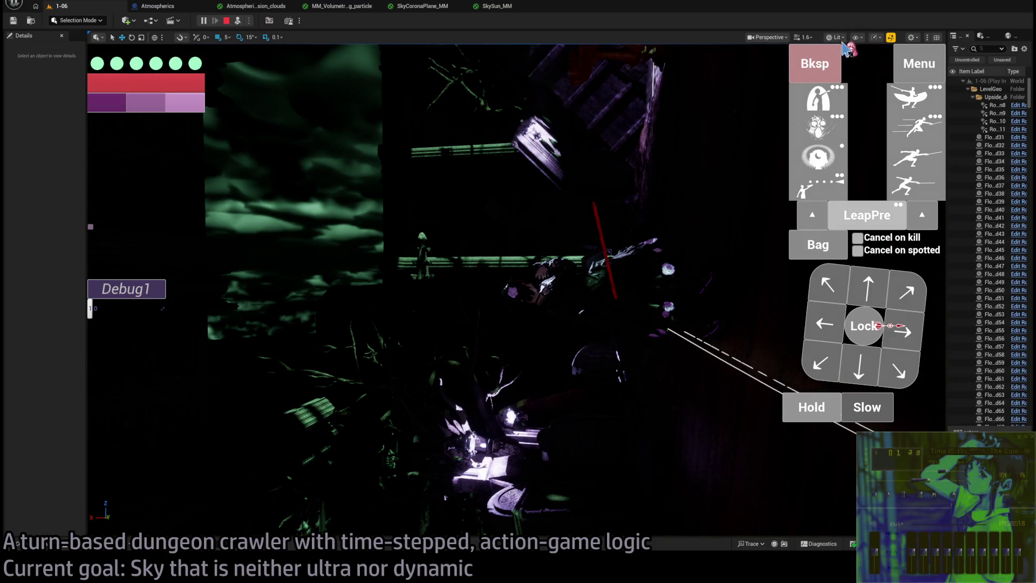
pyautogui.hotkey('alt', '3')
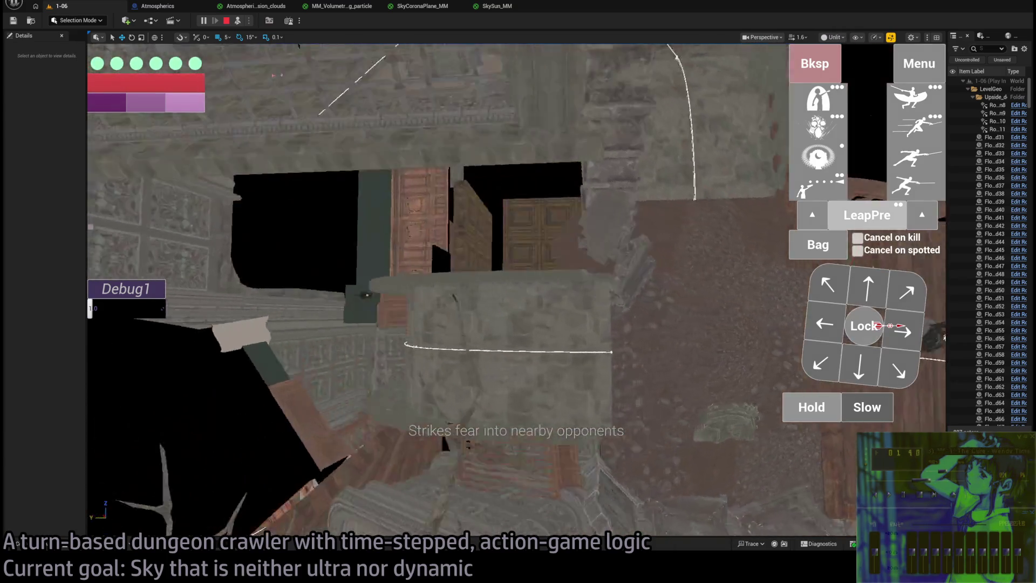
pyautogui.scroll(-5, 626, 226)
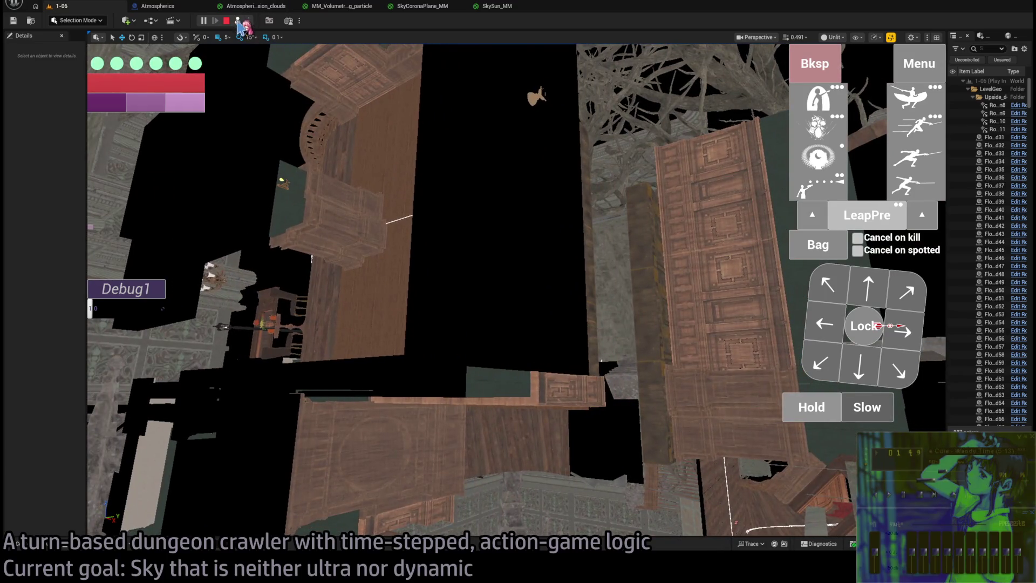
# - Possess the character again and play turns walking it down the hallway to the table
pyautogui.click(238, 22)
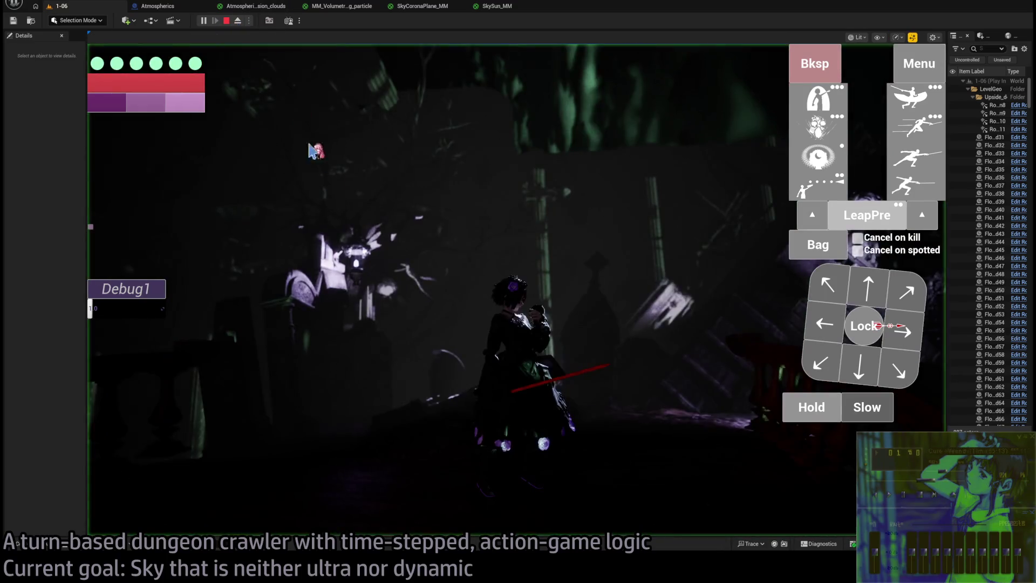
pyautogui.click(430, 190)
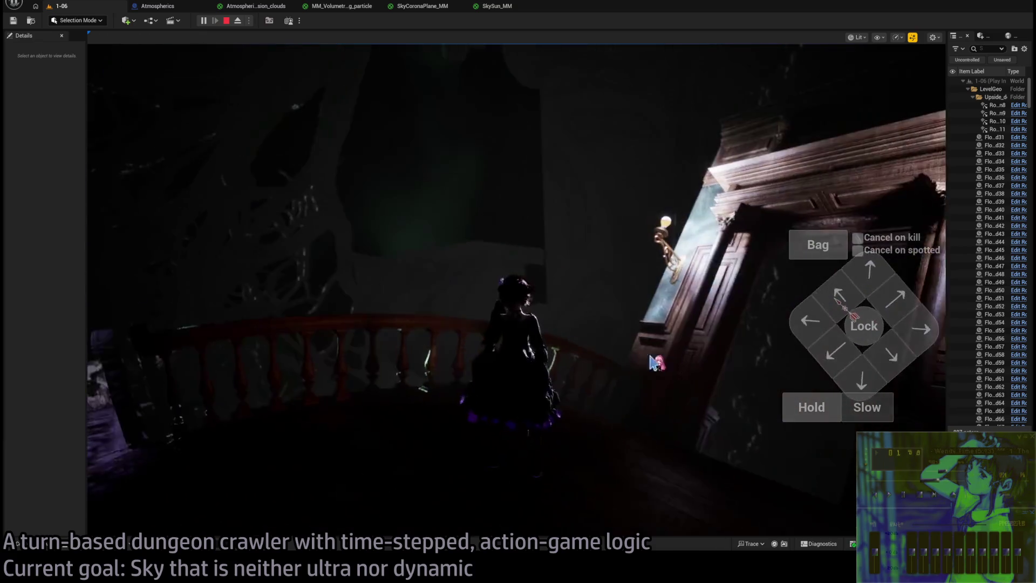
pyautogui.click(867, 289)
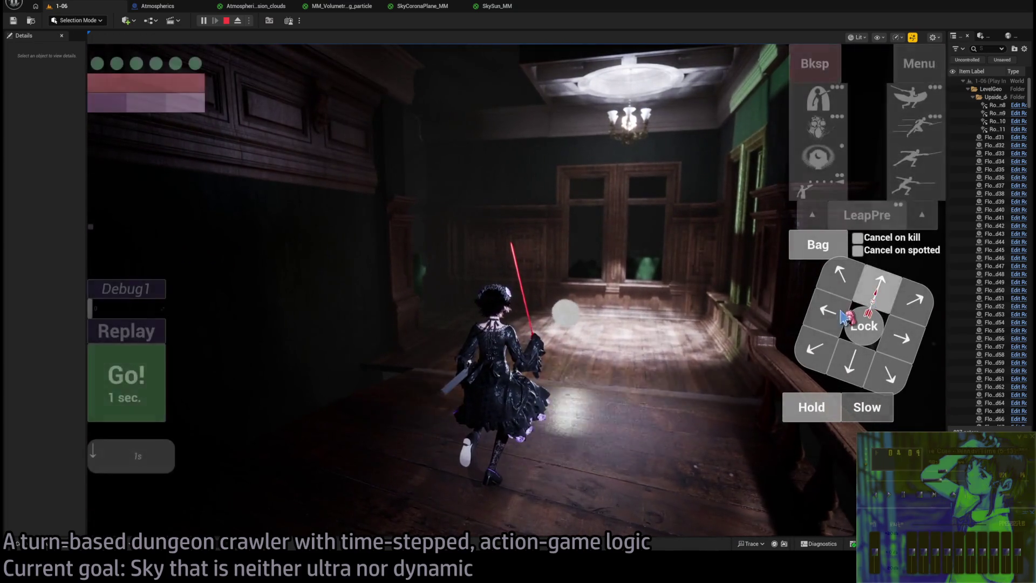
pyautogui.click(131, 372)
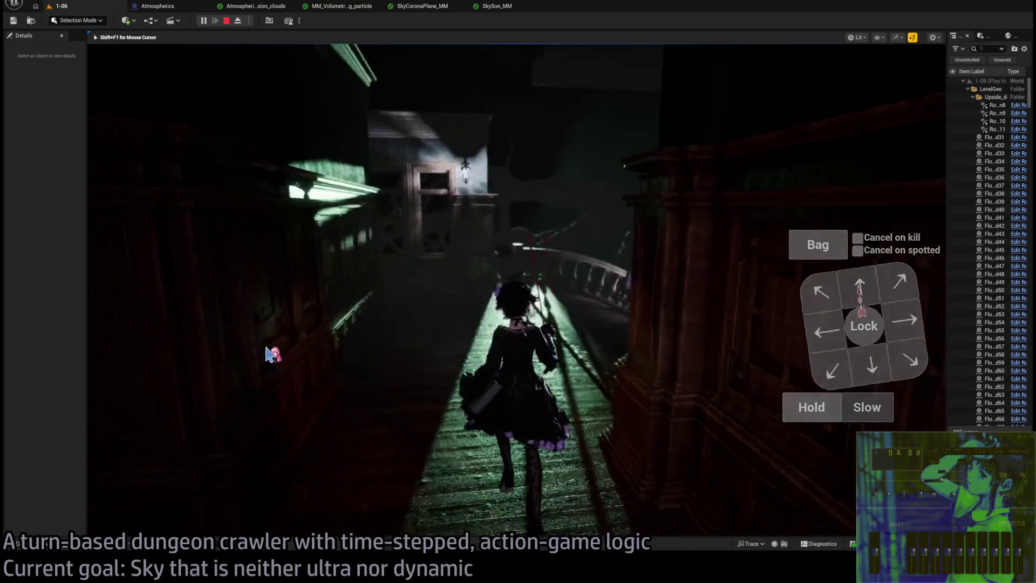
pyautogui.click(157, 370)
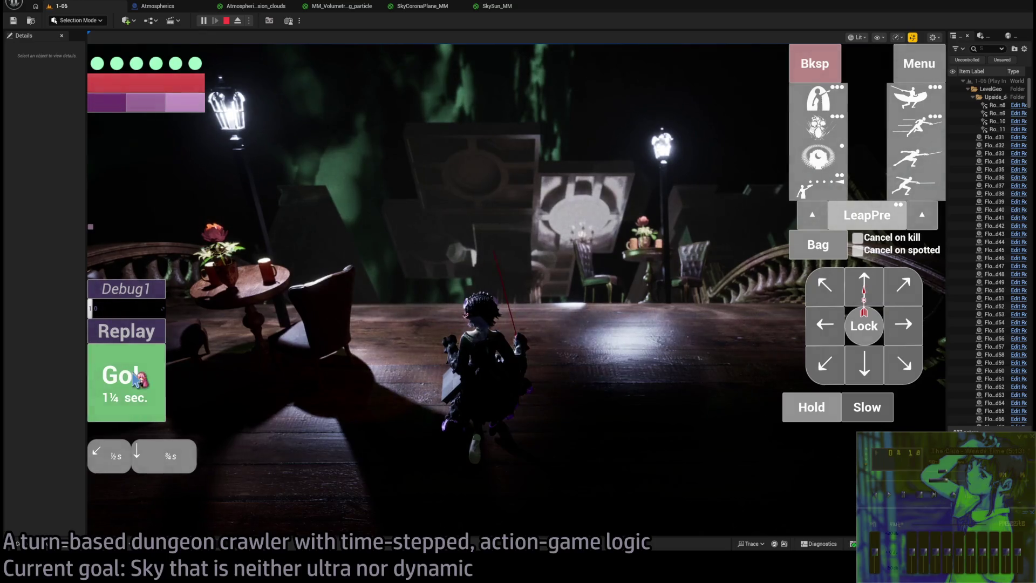
pyautogui.click(138, 379)
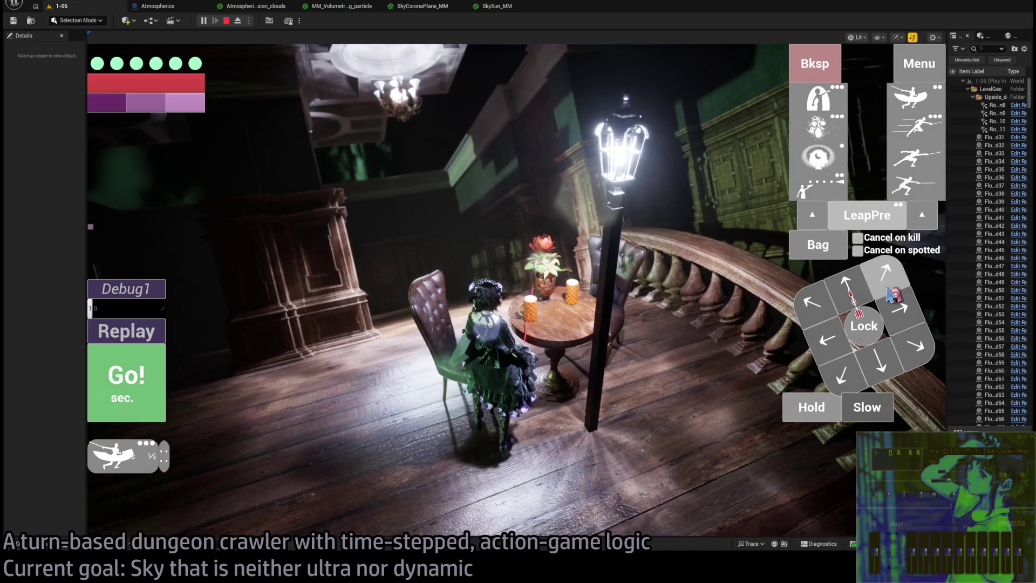
# - Trigger a leaping slash, then play forward-move turns toward the cloudy-sky doorway
pyautogui.press('space')
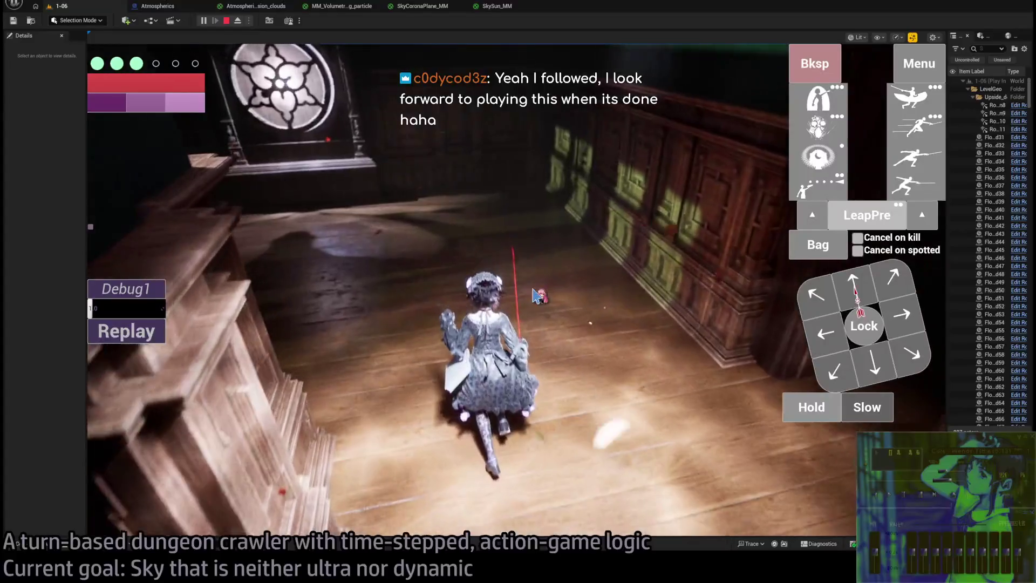
pyautogui.click(859, 275)
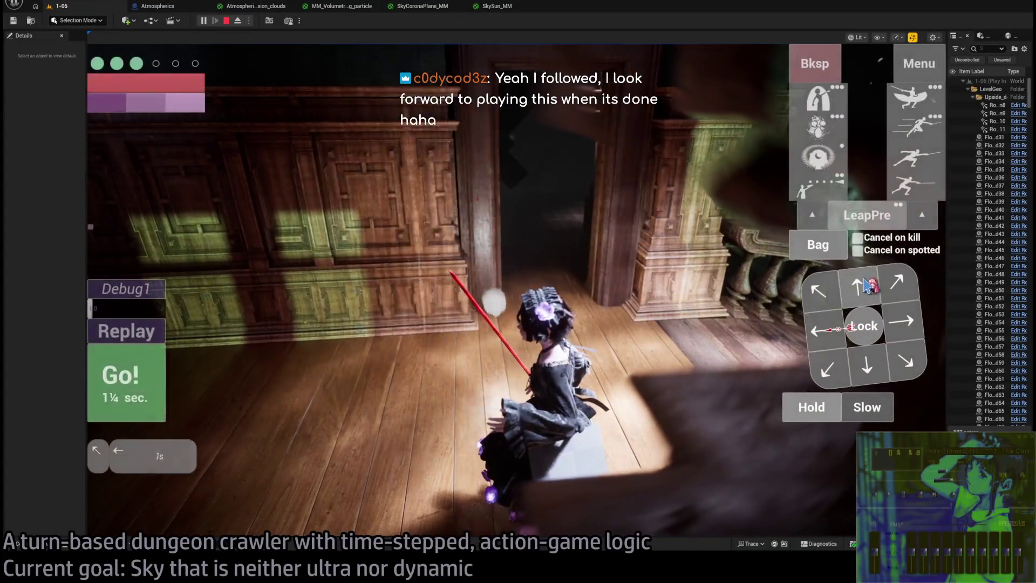
pyautogui.click(314, 299)
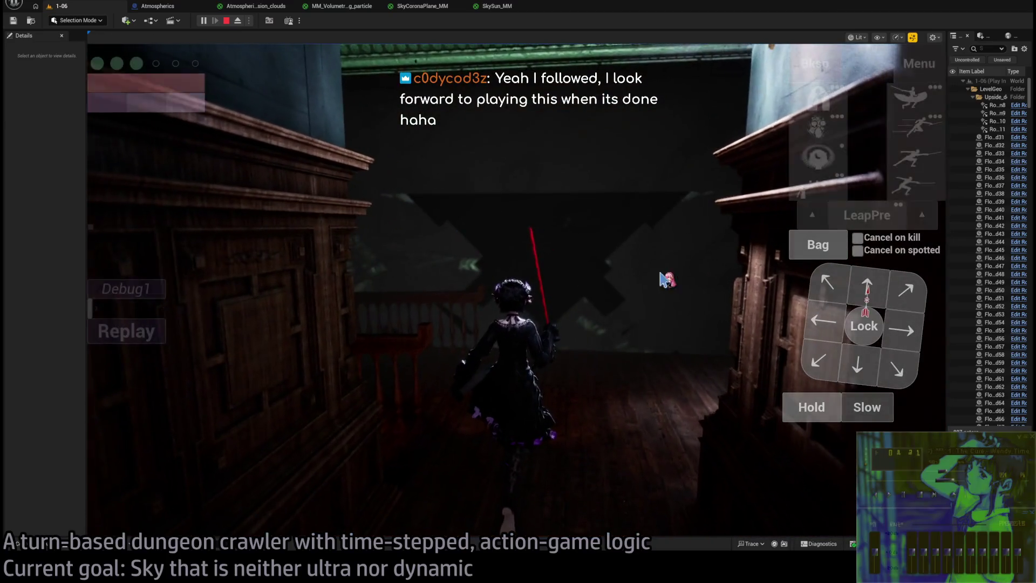
pyautogui.moveTo(869, 299)
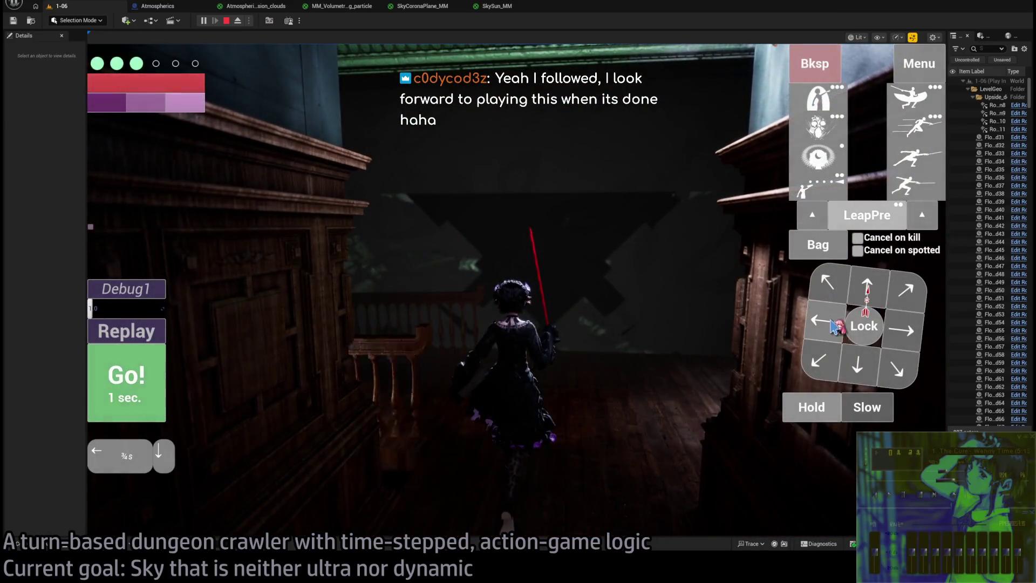
pyautogui.click(352, 350)
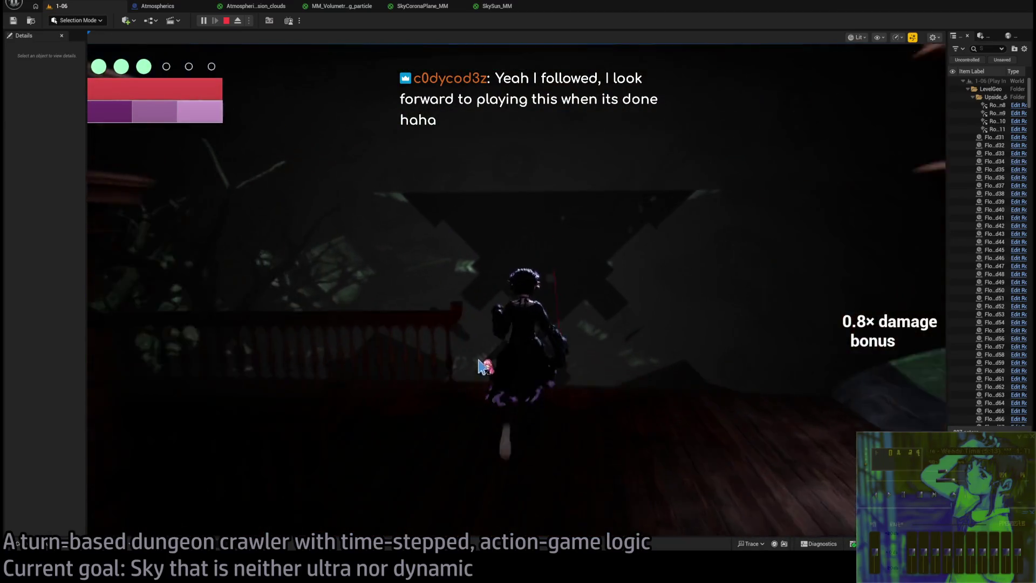
pyautogui.click(412, 389)
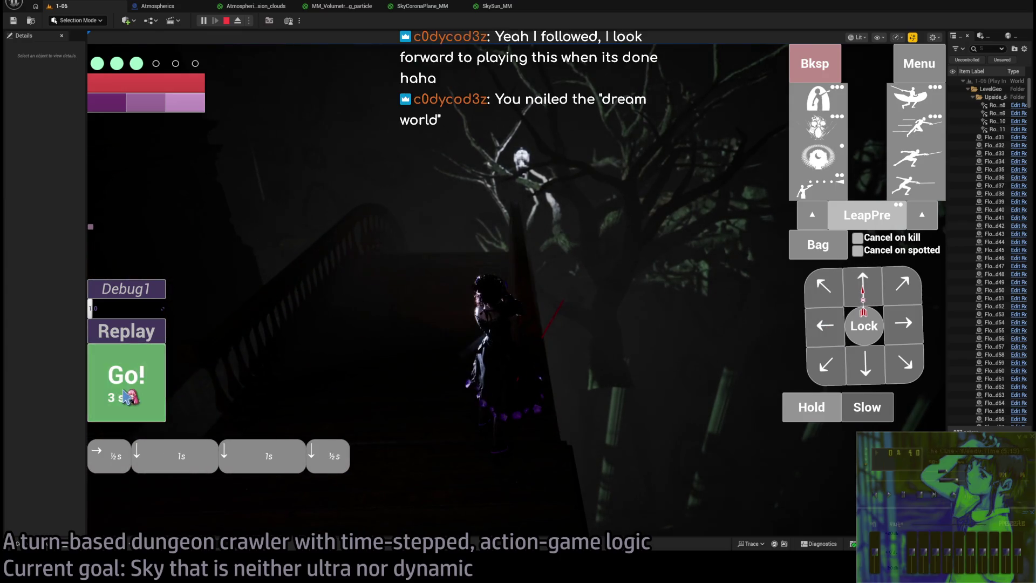
pyautogui.click(124, 396)
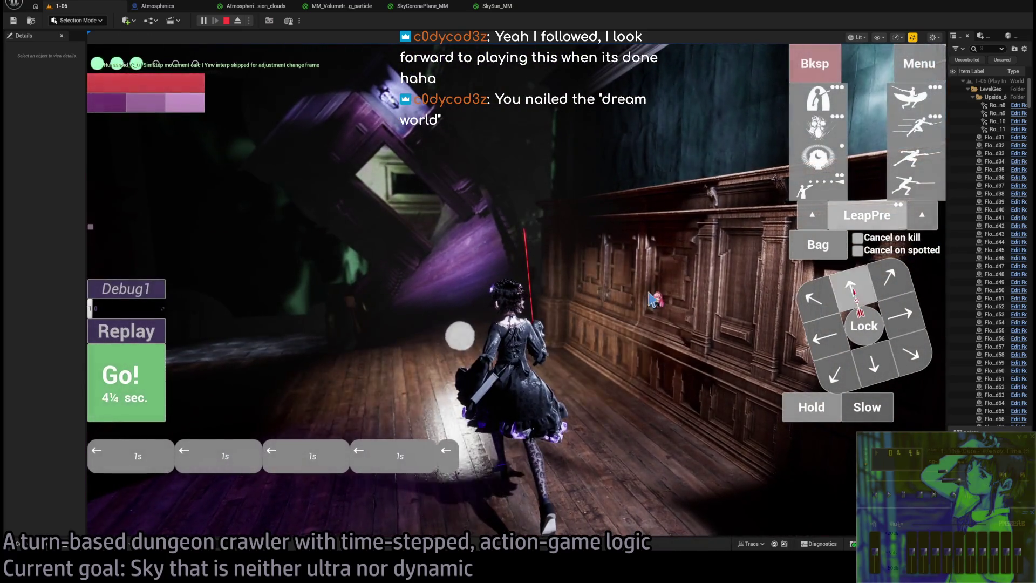
pyautogui.click(133, 378)
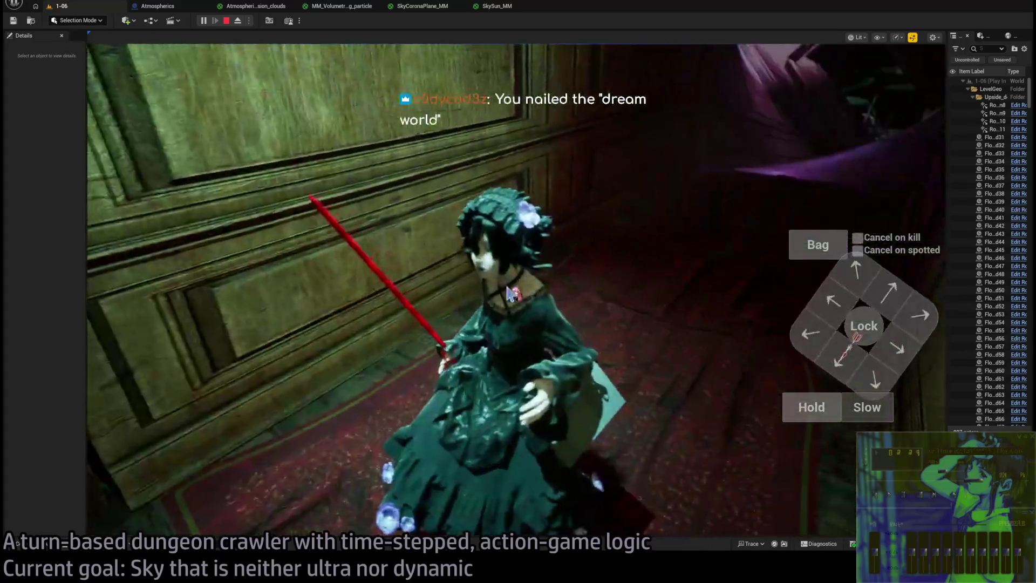
# - Advance the character down the corridors with forward and diagonal move turns, then stop the playtest
pyautogui.click(152, 397)
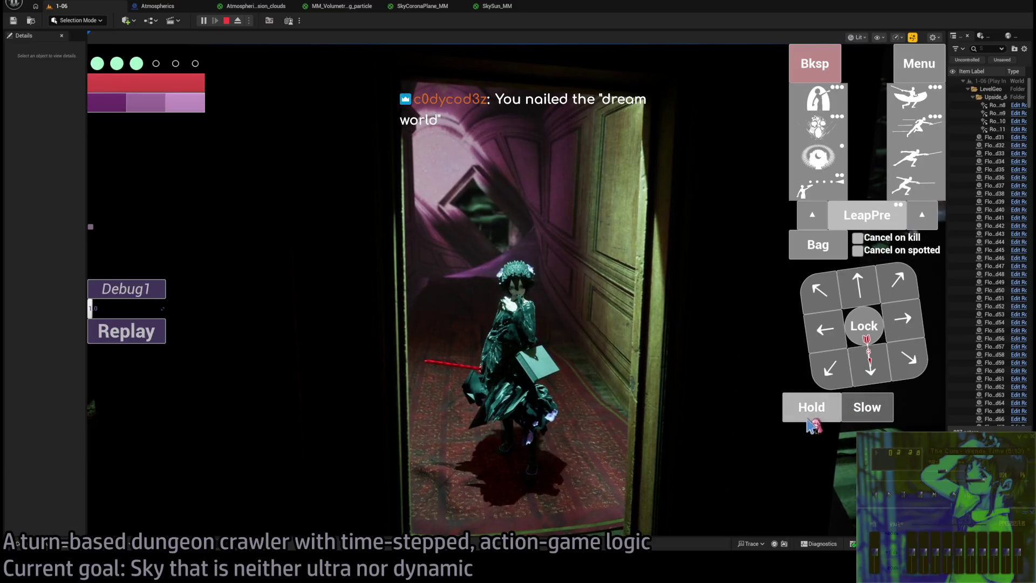
pyautogui.click(138, 374)
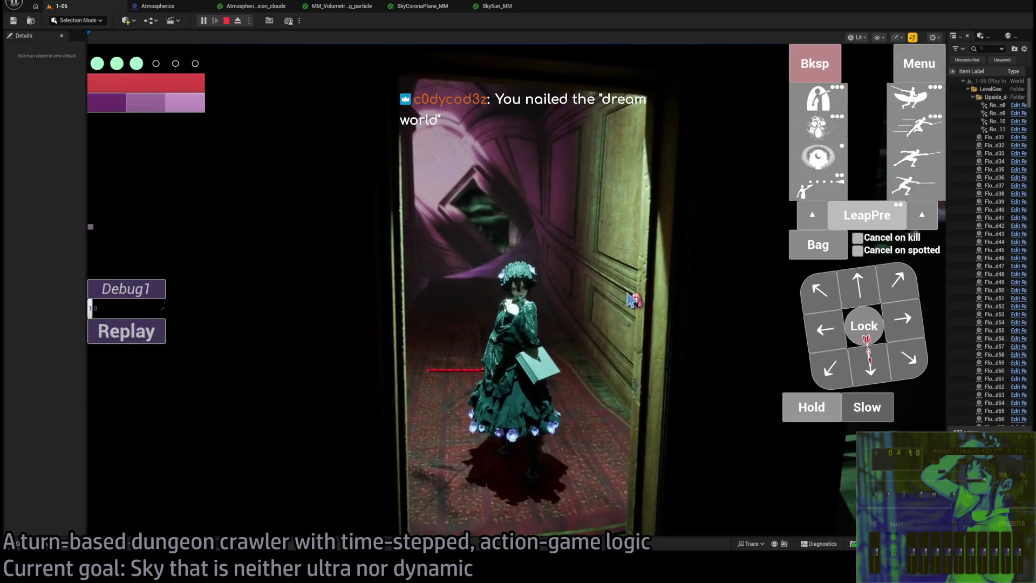
pyautogui.click(858, 296)
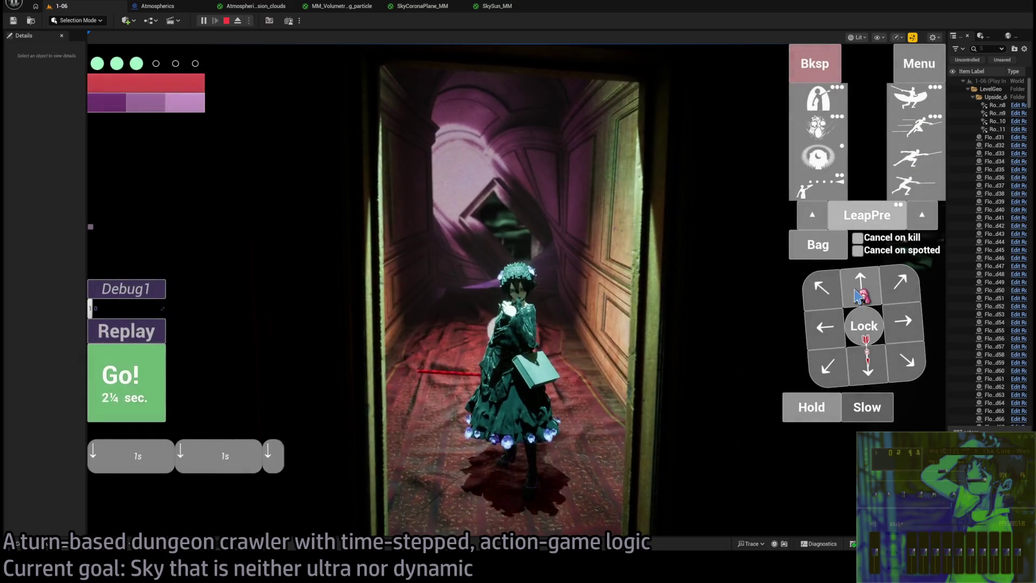
pyautogui.click(128, 380)
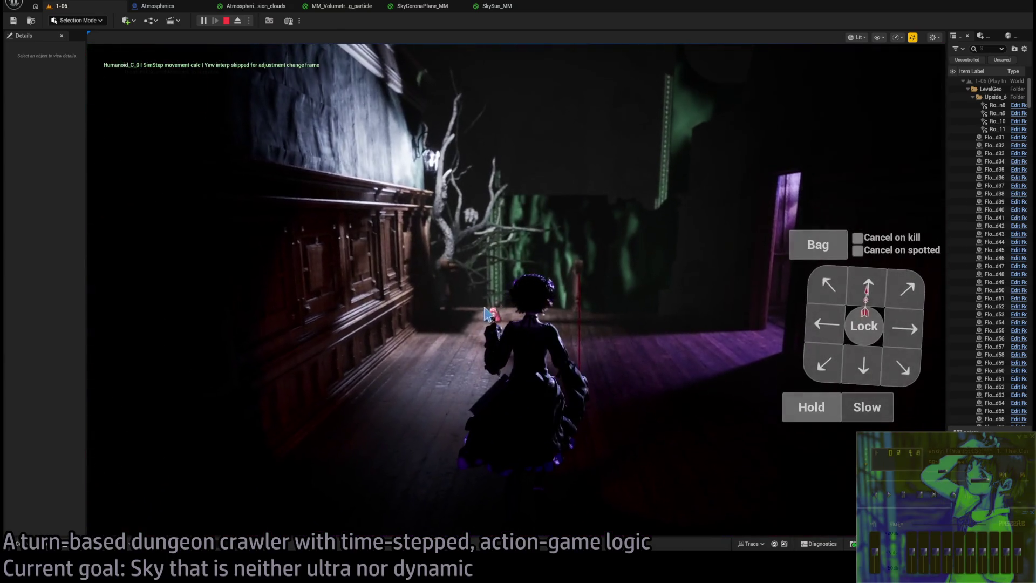
pyautogui.click(904, 286)
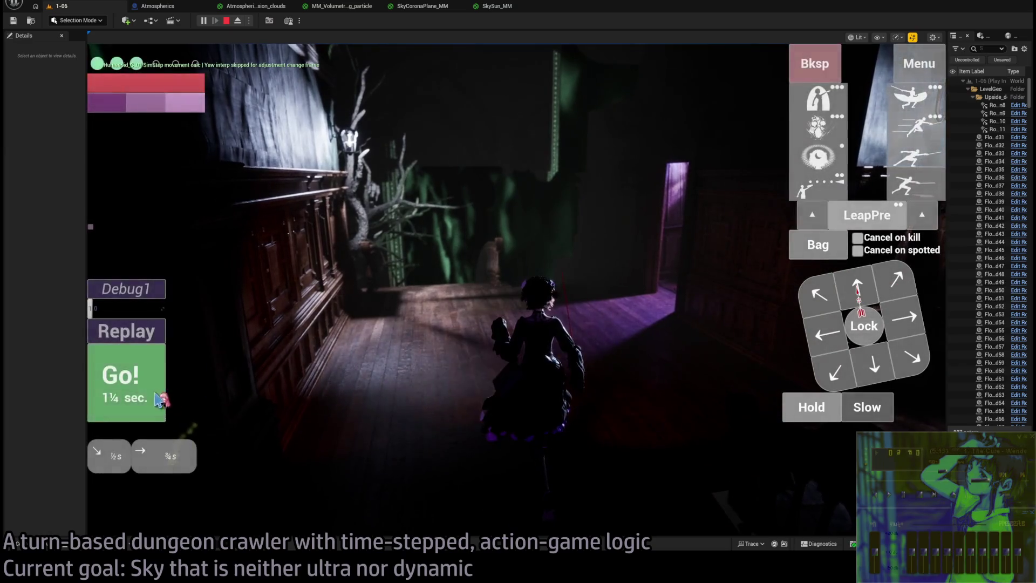
pyautogui.click(130, 383)
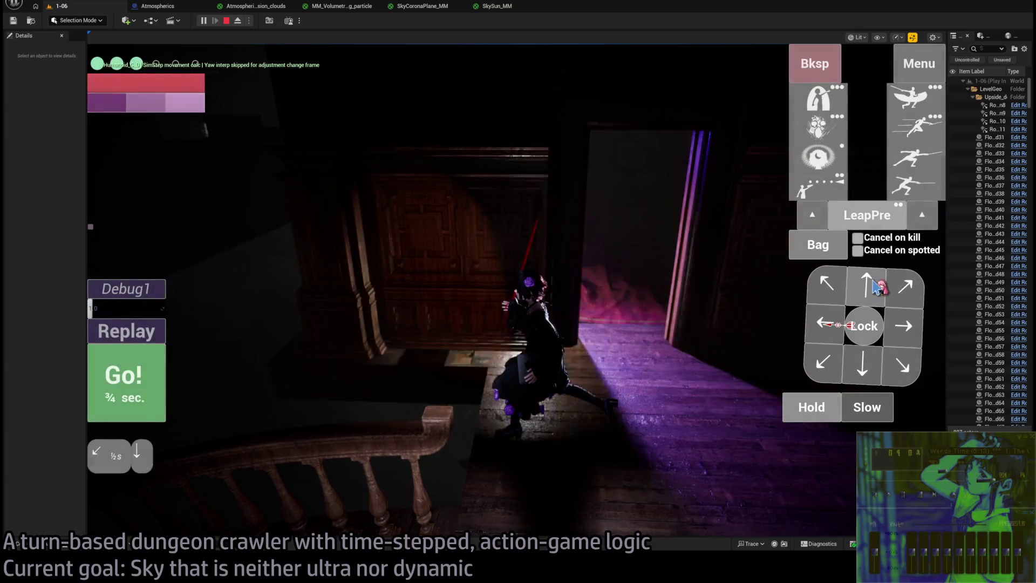
pyautogui.click(127, 380)
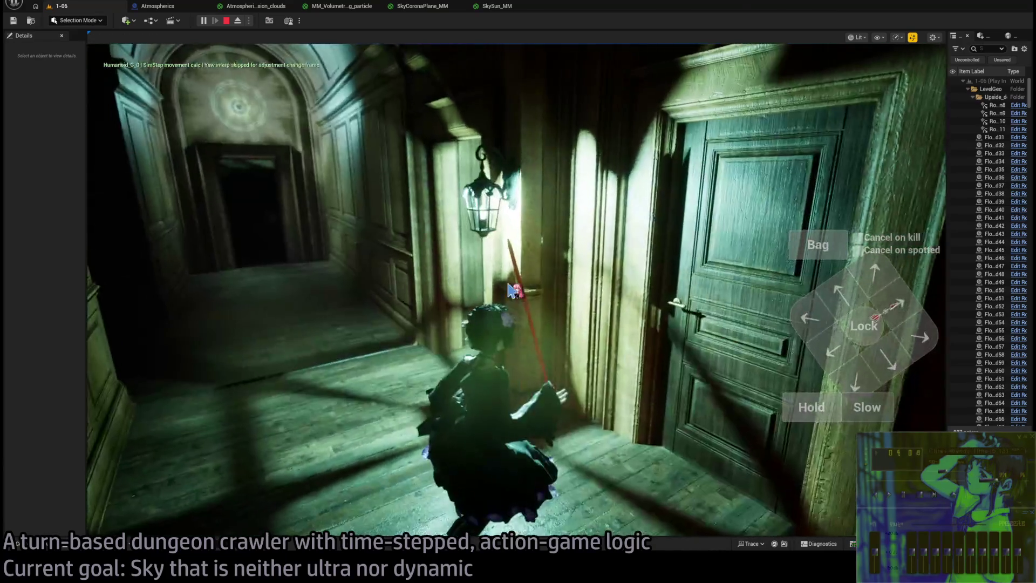
pyautogui.click(227, 21)
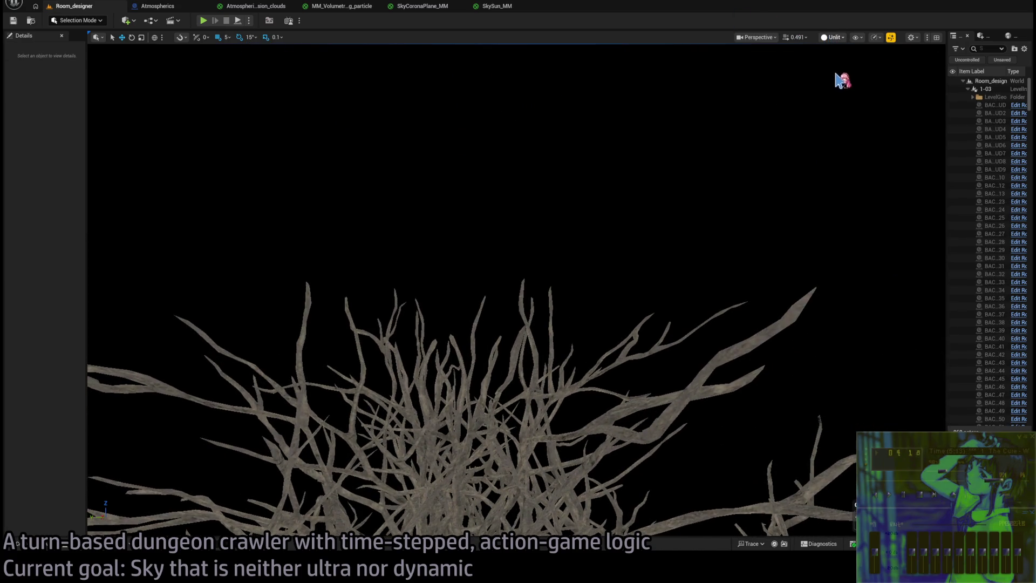
# - Switch the level view to lit mode, then frame the Make Vector3 and Texture Sample nodes in SkySun_MM
pyautogui.hotkey('alt', '4')
pyautogui.moveTo(633, 145); pyautogui.dragTo(633, 227)
pyautogui.click(397, 7)
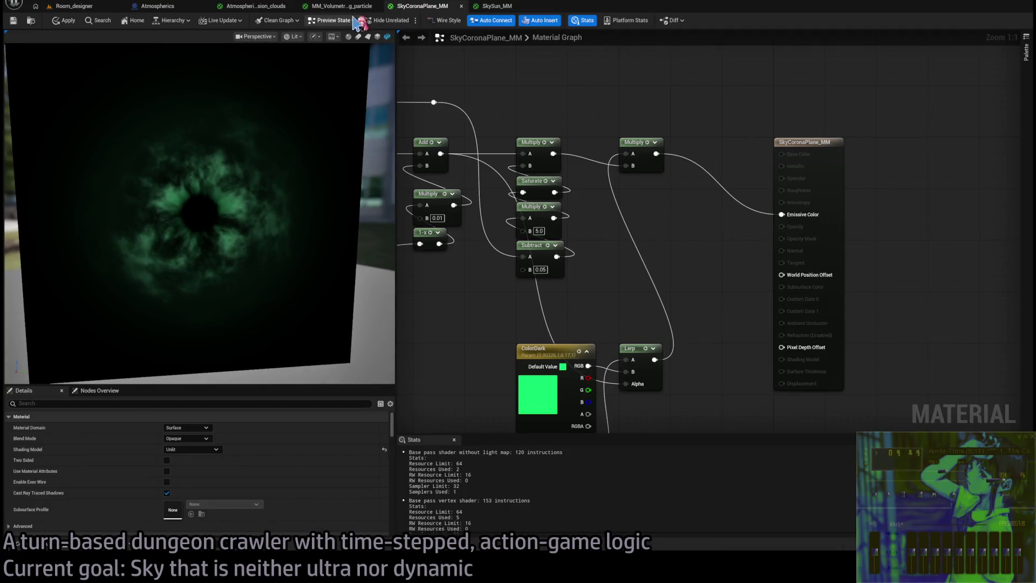
pyautogui.click(504, 7)
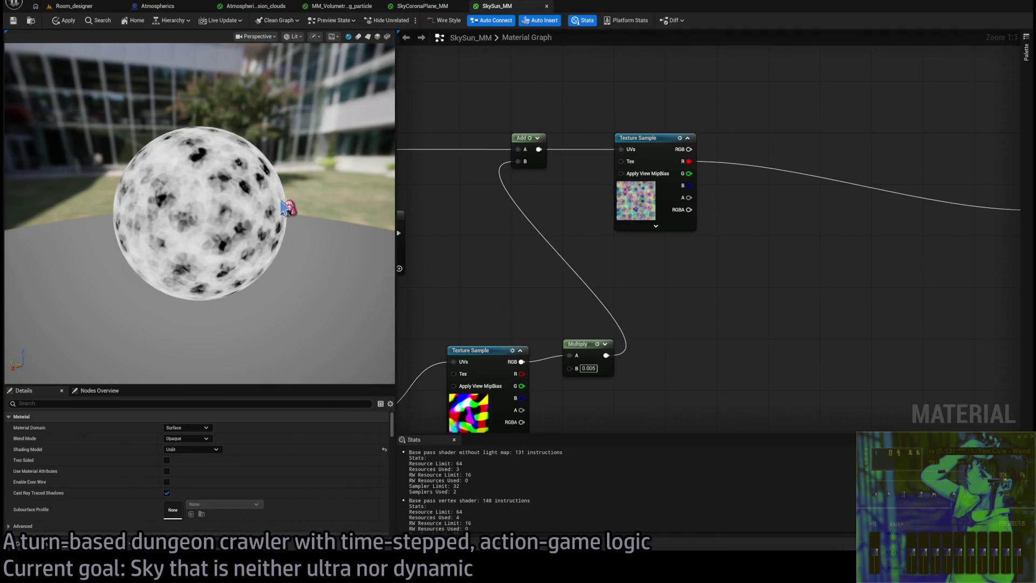
pyautogui.moveTo(282, 207); pyautogui.dragTo(324, 206)
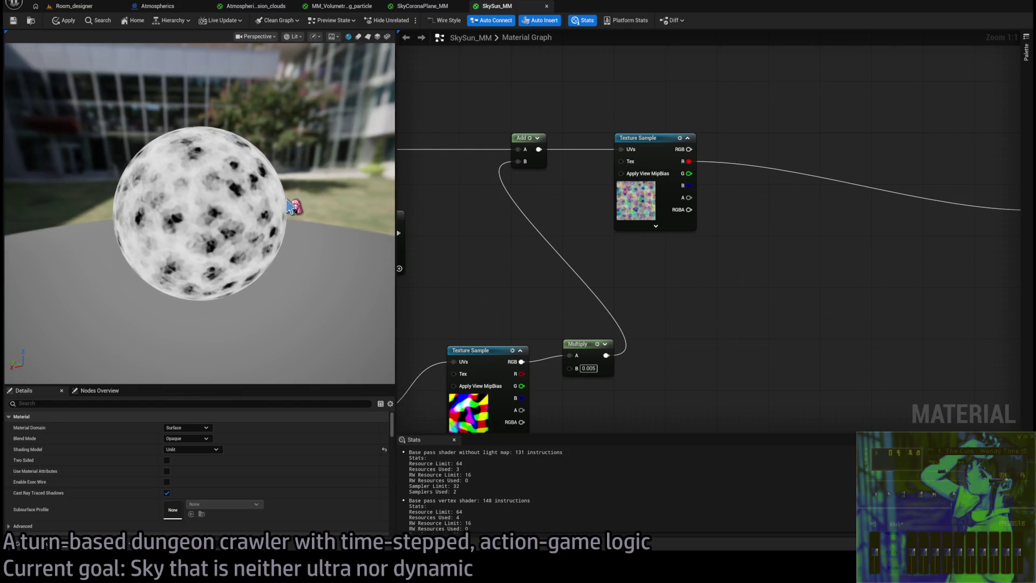
pyautogui.moveTo(532, 261); pyautogui.dragTo(790, 239)
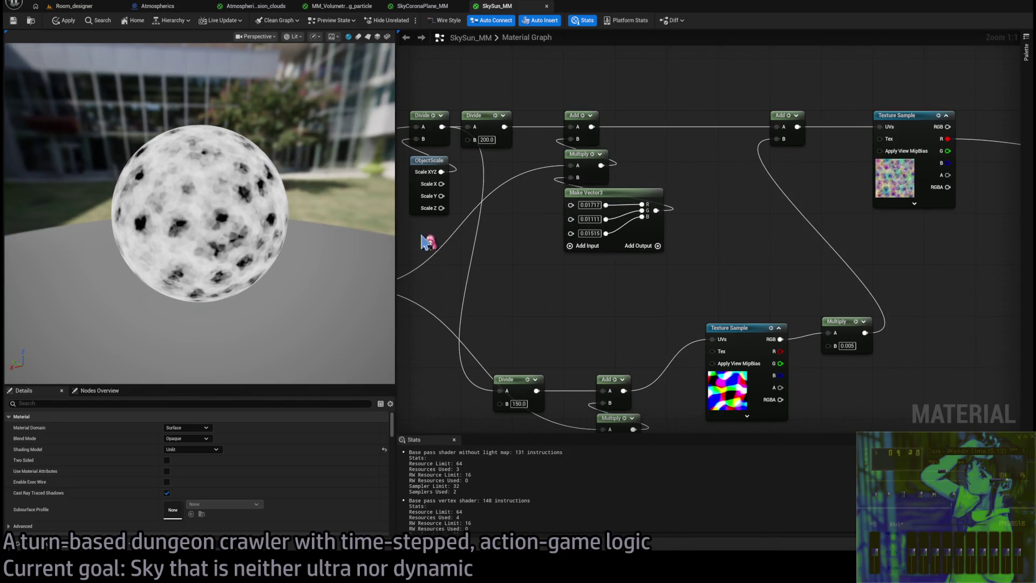
pyautogui.moveTo(428, 242); pyautogui.dragTo(650, 265)
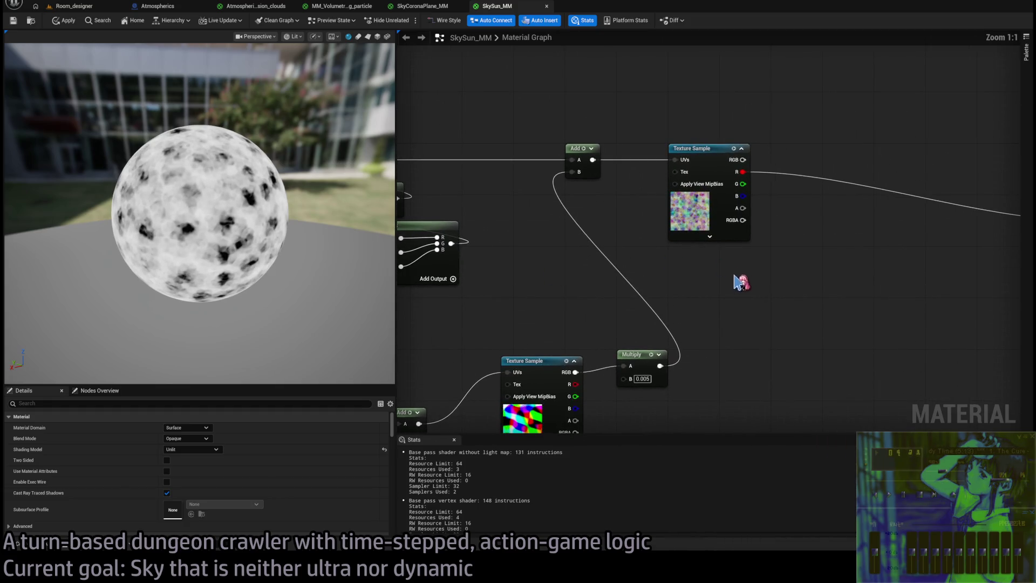
pyautogui.moveTo(734, 282)
pyautogui.mouseDown()
pyautogui.moveTo(1015, 296)
pyautogui.moveTo(1025, 310)
pyautogui.mouseUp()
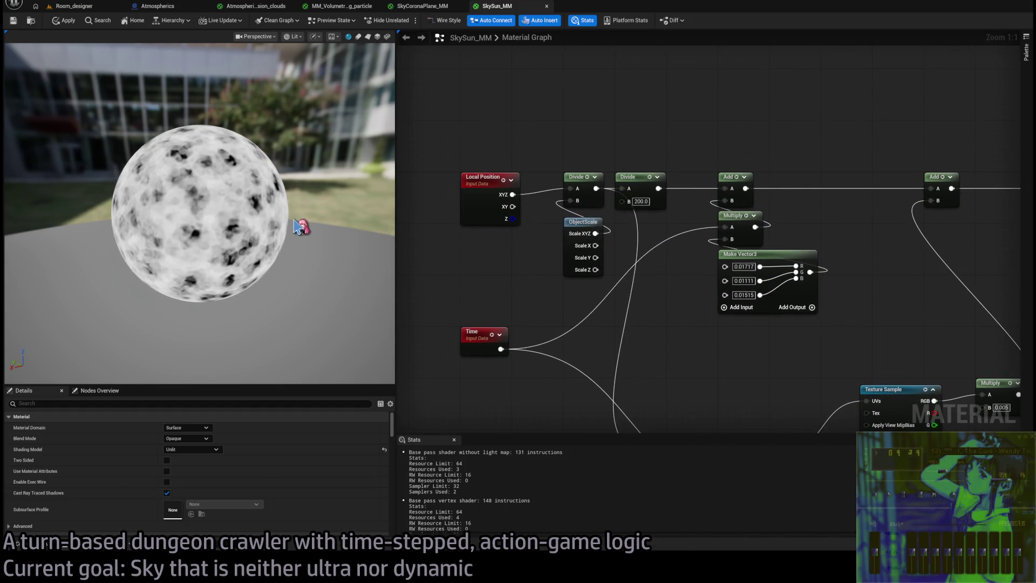
pyautogui.moveTo(648, 291)
pyautogui.mouseDown()
pyautogui.moveTo(701, 302)
pyautogui.moveTo(763, 277)
pyautogui.moveTo(786, 201)
pyautogui.moveTo(997, 137)
pyautogui.mouseUp()
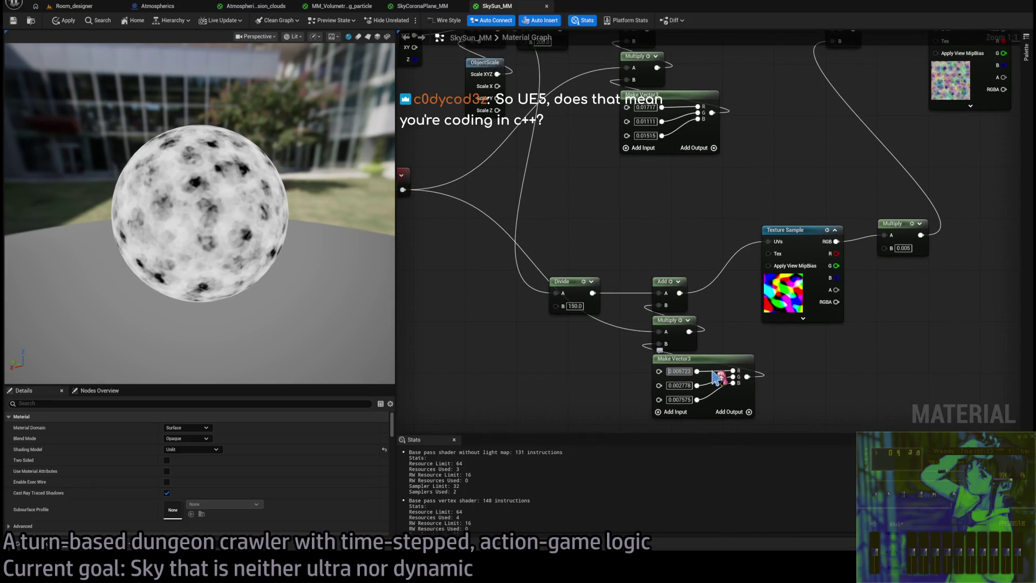
# - Negate the lower Make Vector3 offset to -0.005723, -0.002778, -0.007575
pyautogui.write('-')
pyautogui.press('Return')
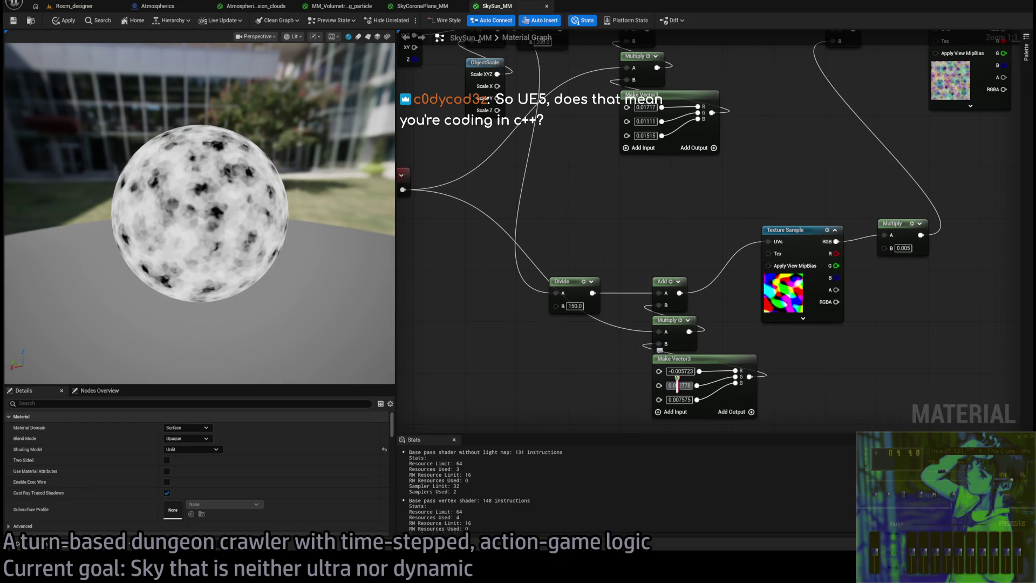
pyautogui.click(677, 384)
pyautogui.write('-')
pyautogui.press('Return')
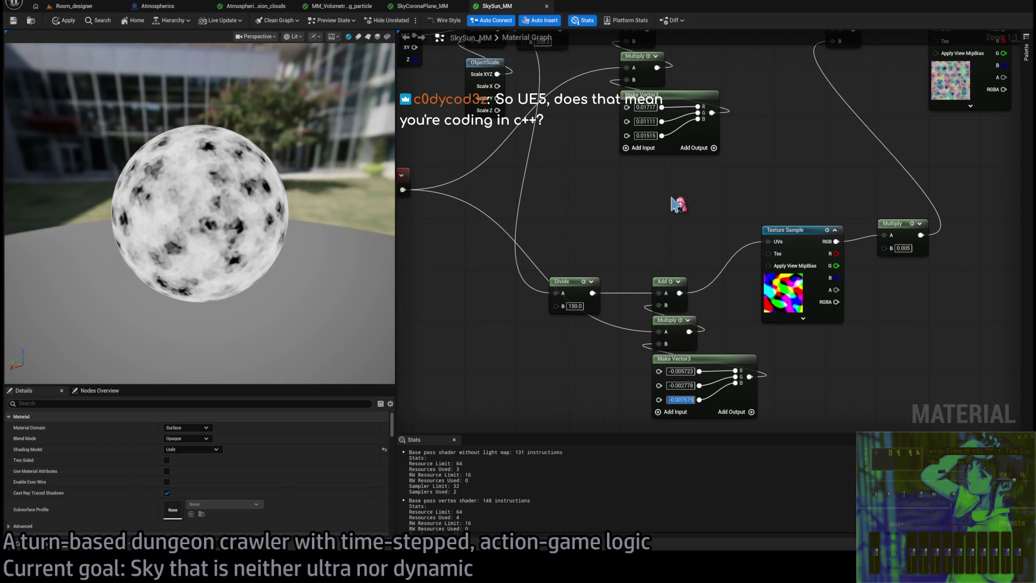
pyautogui.moveTo(672, 204); pyautogui.dragTo(446, 286)
pyautogui.moveTo(718, 245); pyautogui.dragTo(603, 285)
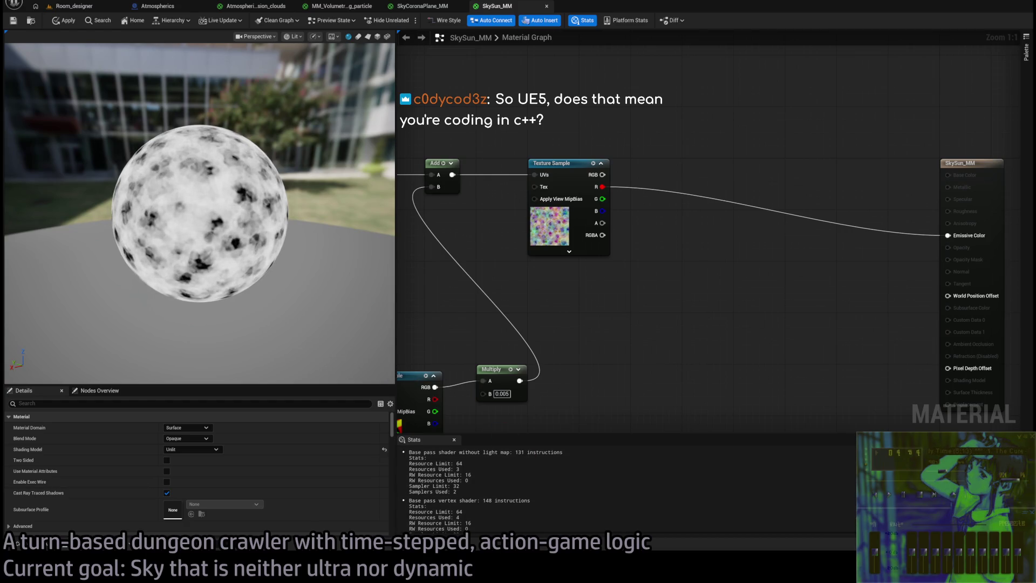
# - Leave the SkySun_MM graph and switch to the 1-17 dungeon level
pyautogui.scroll(-4, 550, 293)
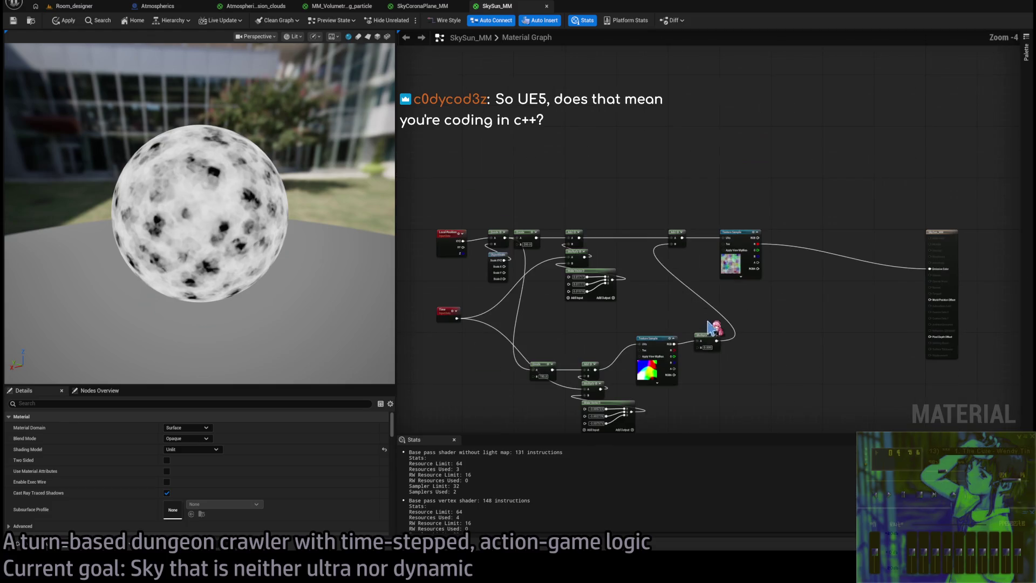
pyautogui.scroll(2, 632, 302)
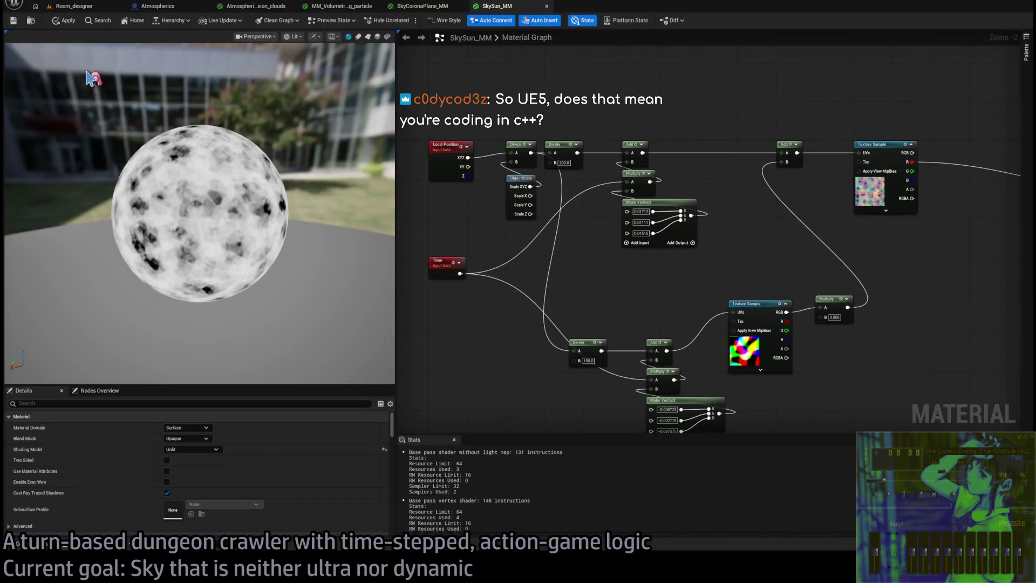
pyautogui.click(88, 8)
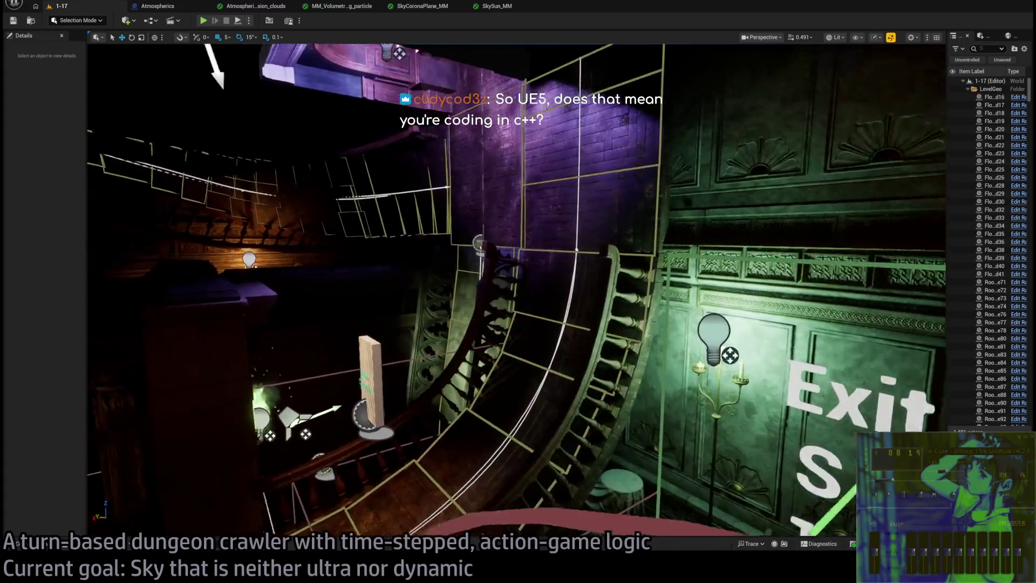
# - Move a staircase nav surface spline point to the left and focus the view on it
pyautogui.click(559, 328)
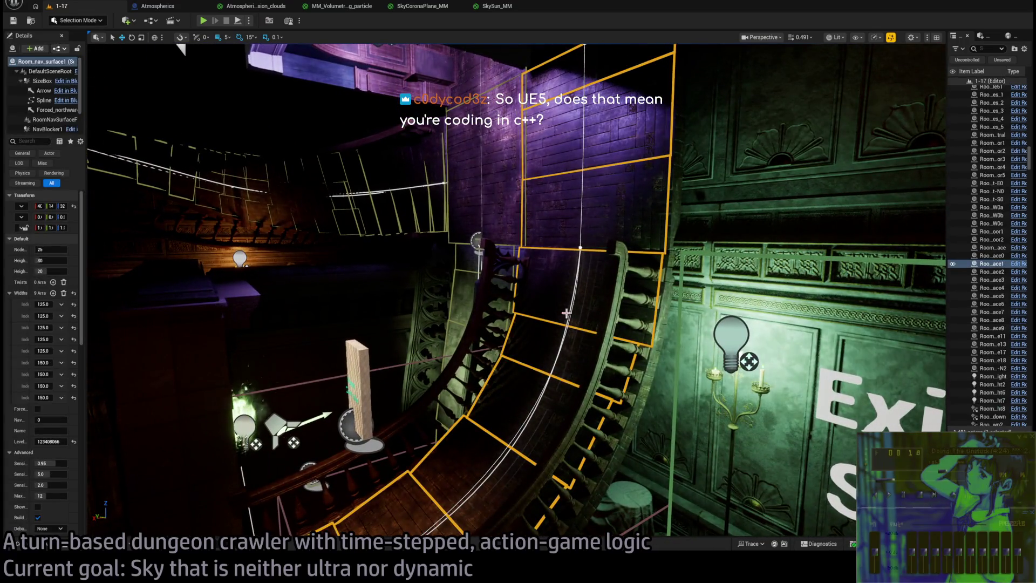
pyautogui.click(580, 247)
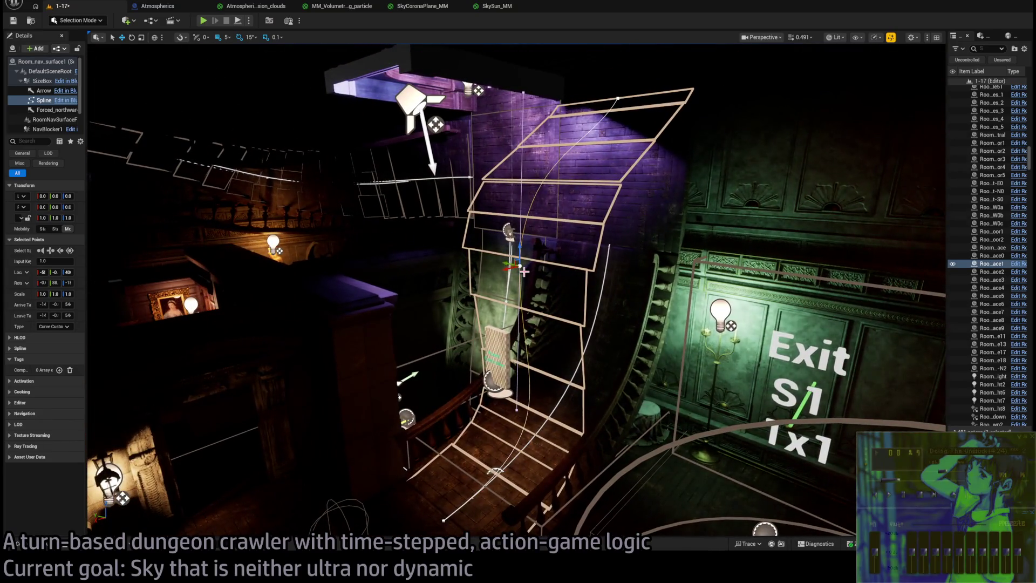
pyautogui.scroll(5, 584, 290)
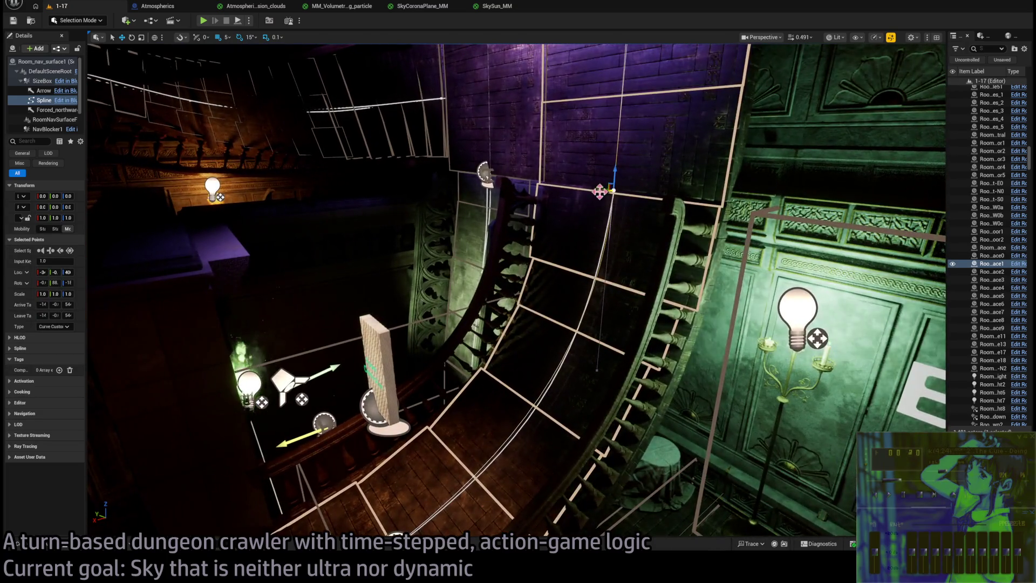
pyautogui.moveTo(599, 191); pyautogui.dragTo(531, 199)
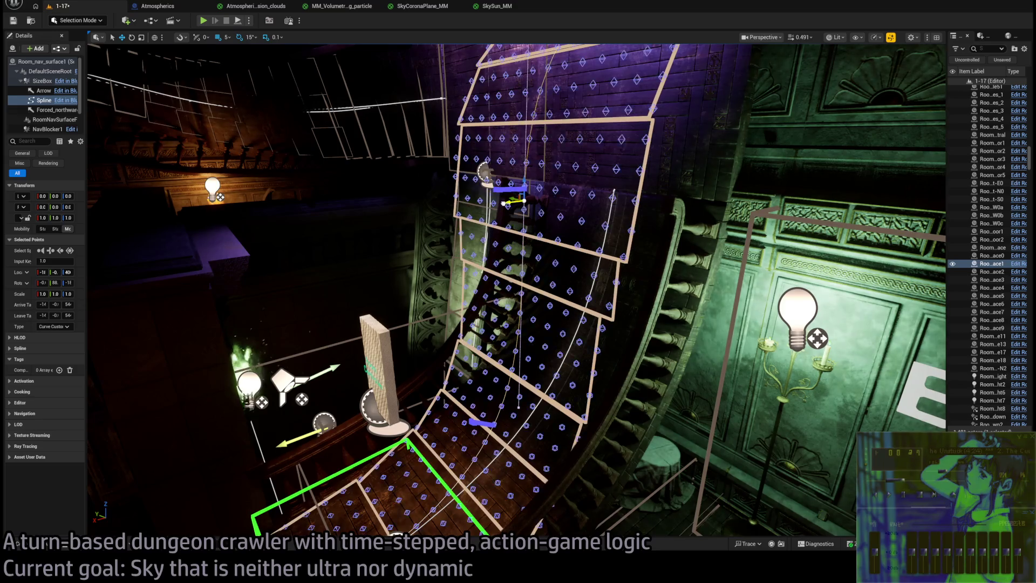
pyautogui.click(517, 204)
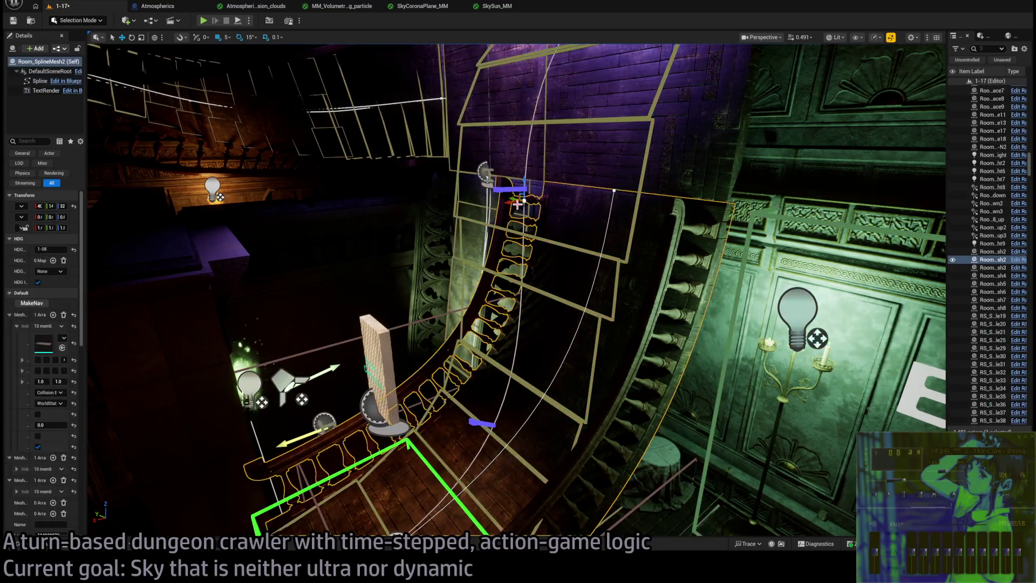
pyautogui.hotkey('ctrl', 'z')
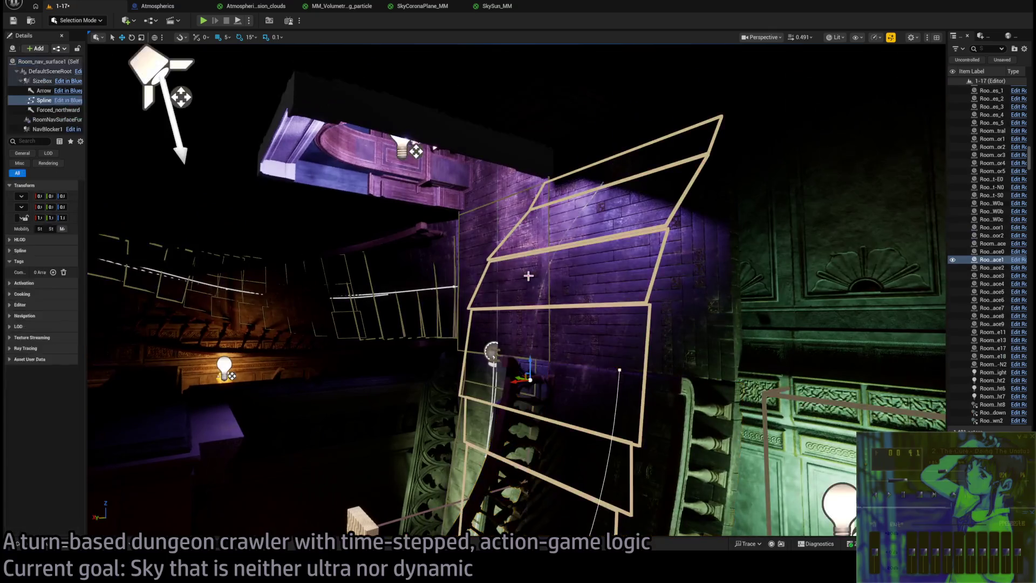
pyautogui.press('f')
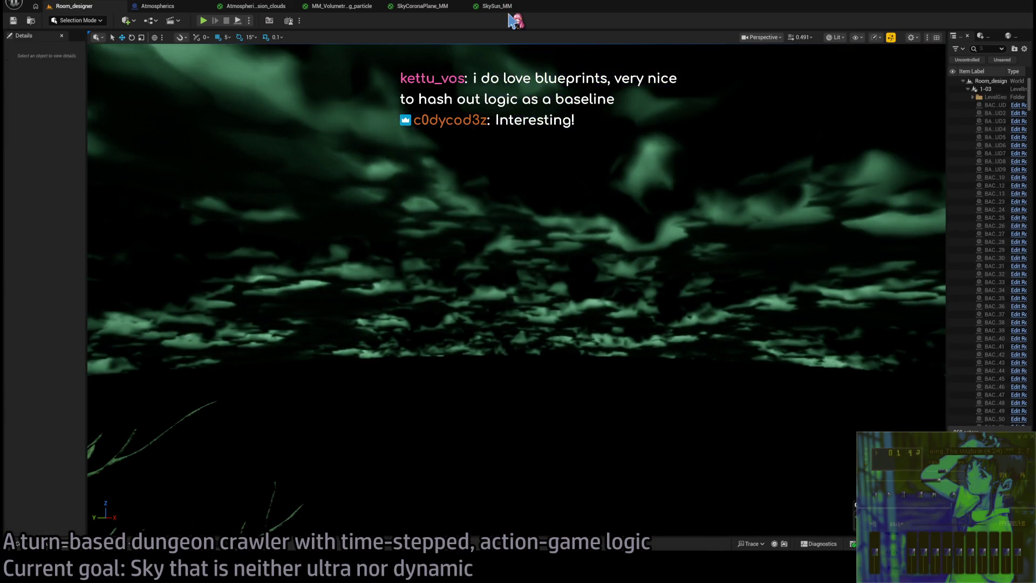
# - Return to SkySun_MM and frame the noise textures, output node and preview sphere
pyautogui.click(501, 7)
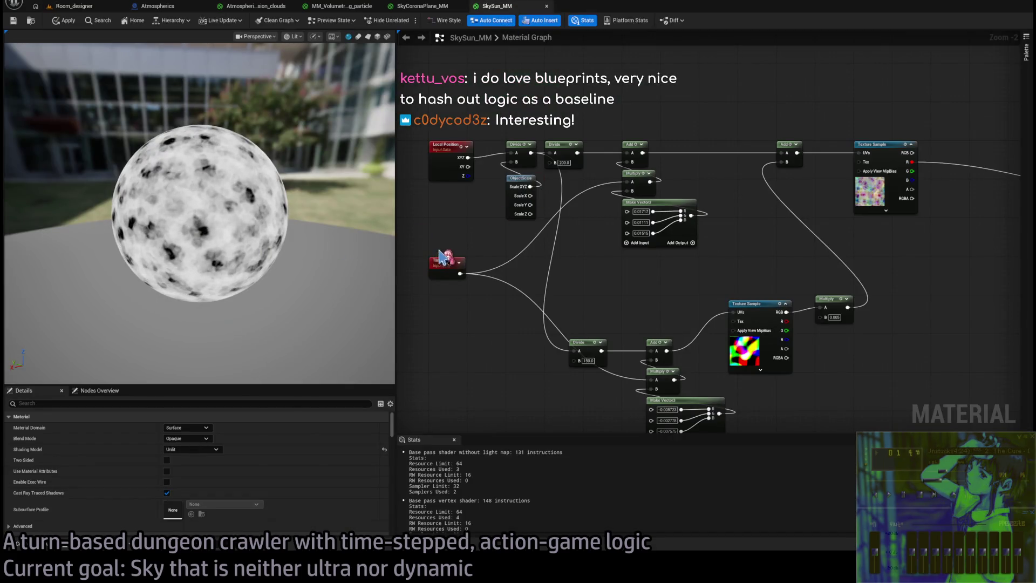
pyautogui.moveTo(596, 258); pyautogui.dragTo(510, 244)
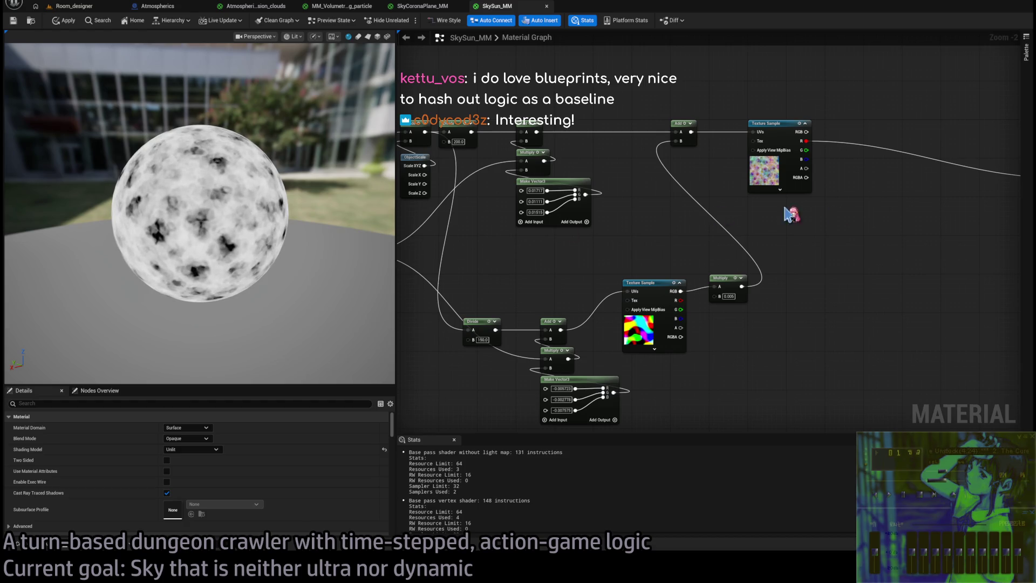
pyautogui.scroll(2, 664, 273)
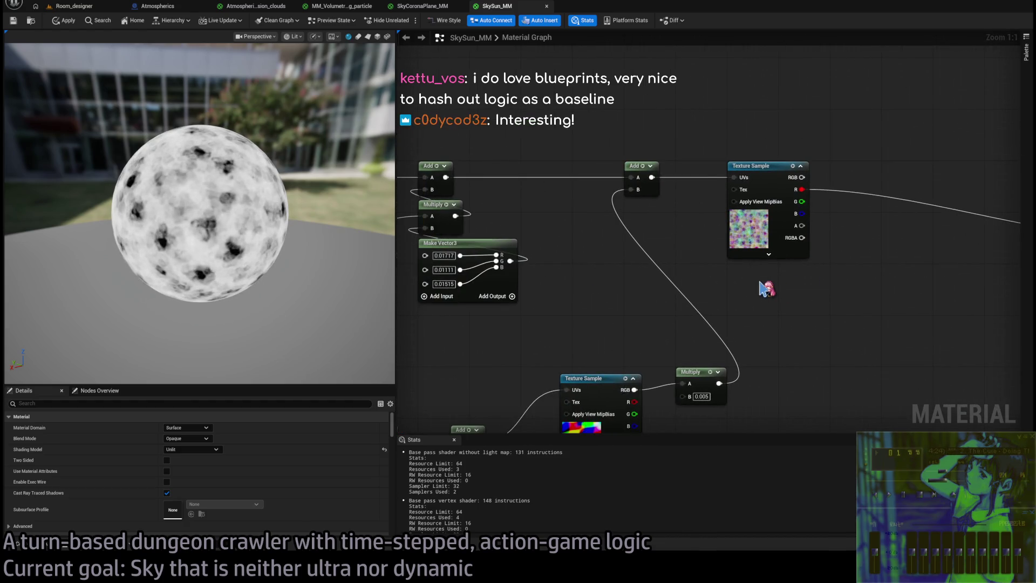
pyautogui.scroll(-3, 636, 298)
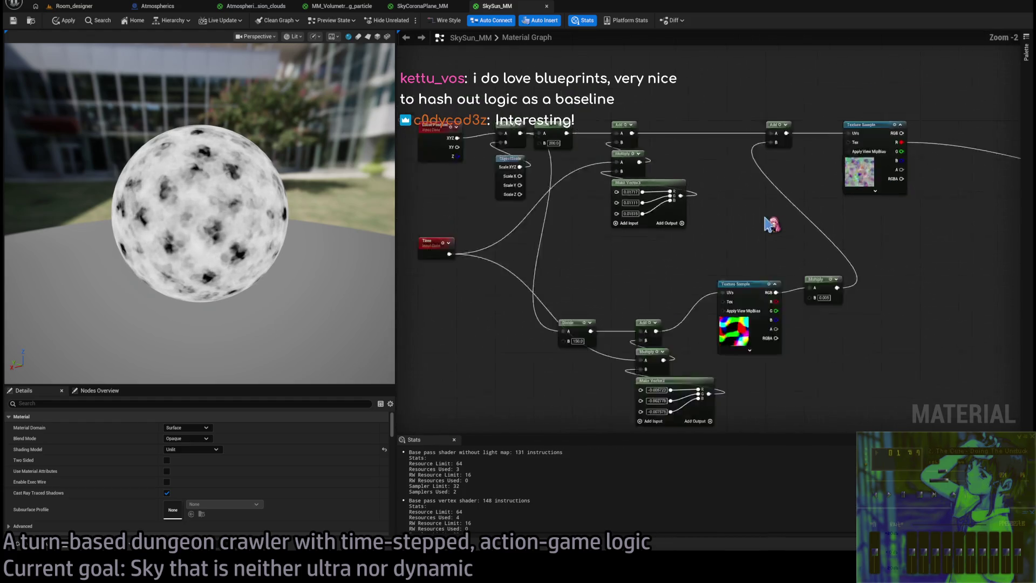
pyautogui.scroll(2, 817, 146)
pyautogui.moveTo(764, 189); pyautogui.dragTo(838, 136)
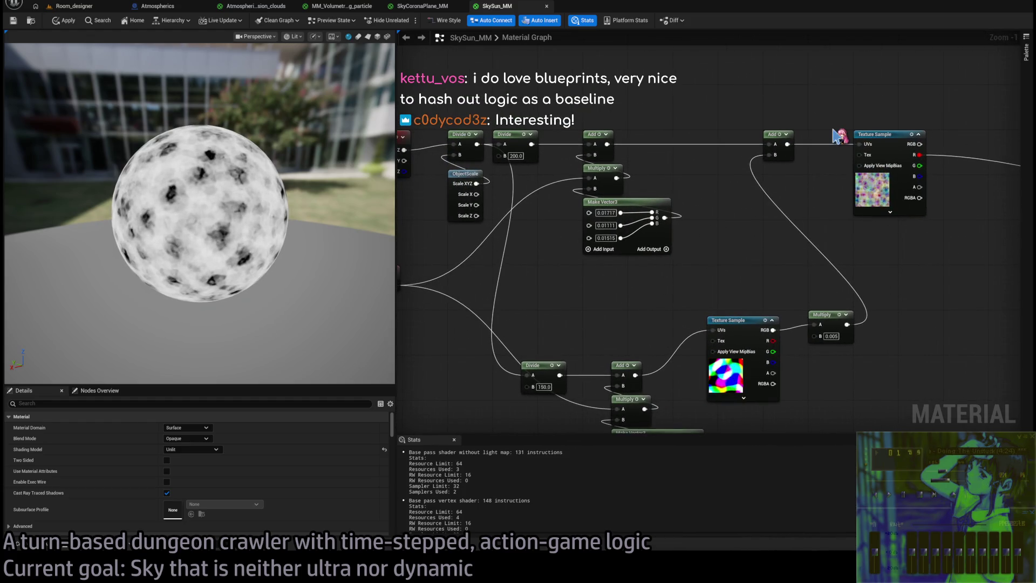
pyautogui.scroll(1, 750, 234)
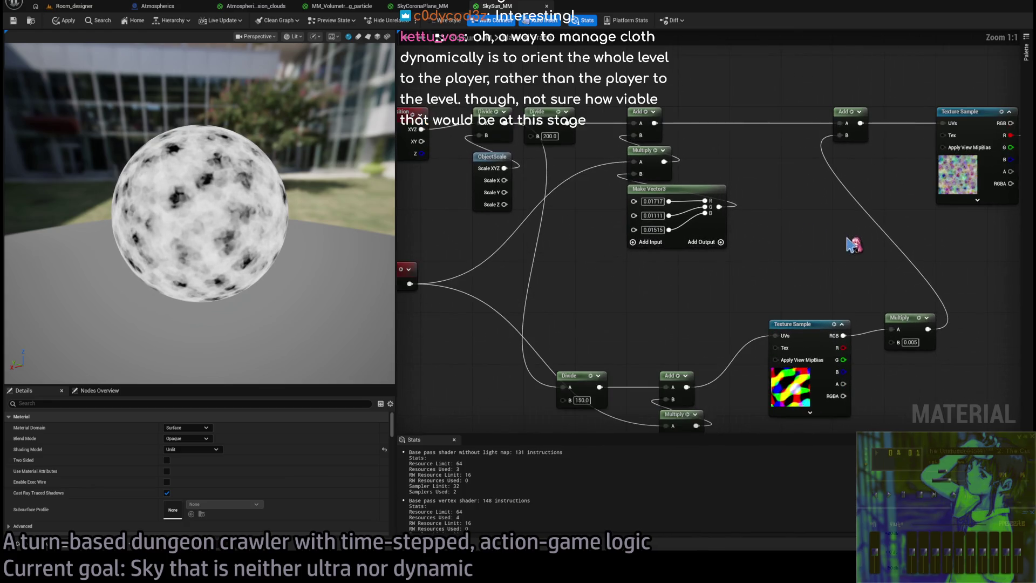
pyautogui.moveTo(854, 245)
pyautogui.mouseDown()
pyautogui.moveTo(782, 233)
pyautogui.moveTo(597, 296)
pyautogui.mouseUp()
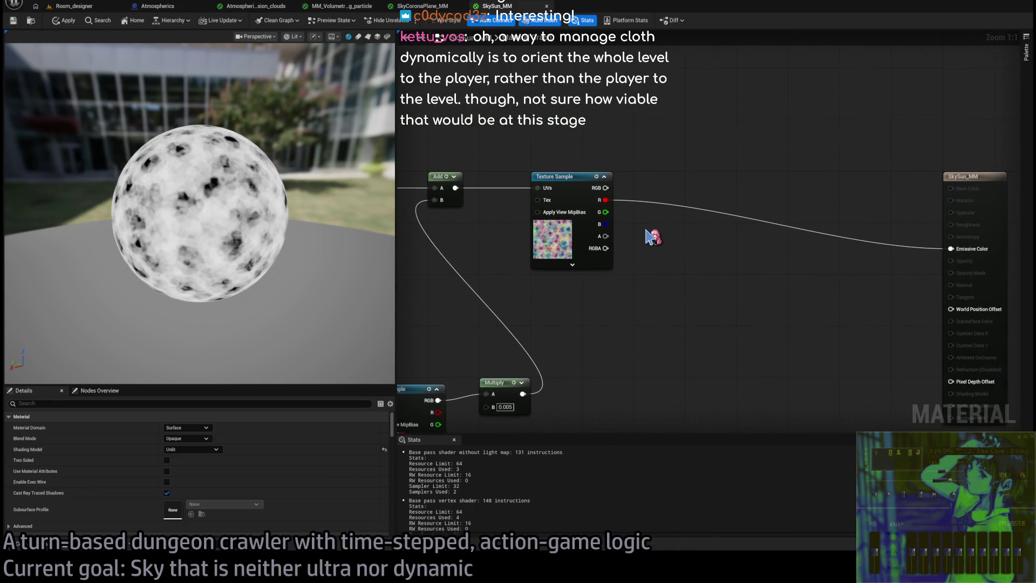
pyautogui.scroll(3, 639, 254)
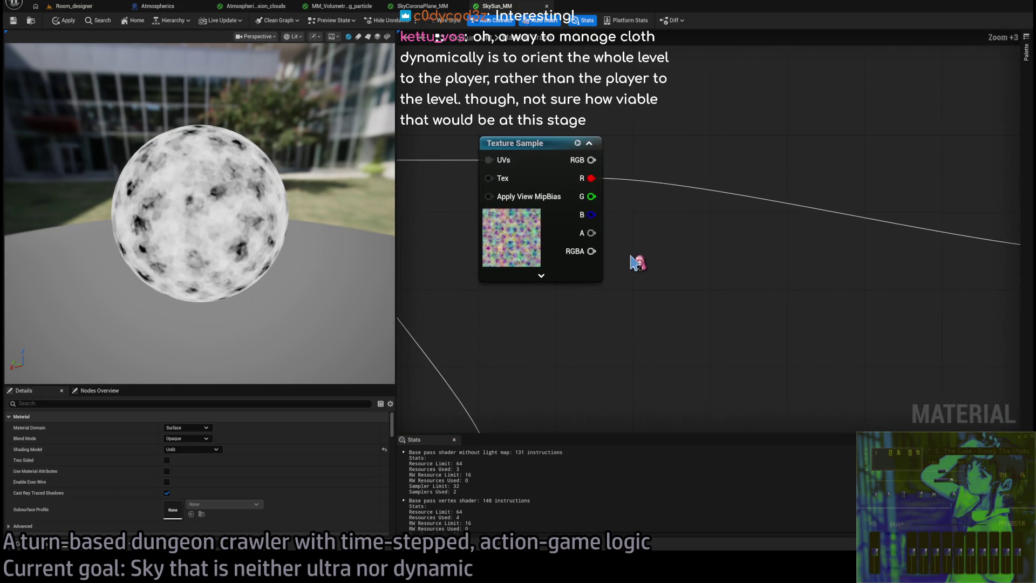
pyautogui.moveTo(347, 263); pyautogui.dragTo(350, 261)
pyautogui.moveTo(500, 307)
pyautogui.mouseDown()
pyautogui.moveTo(851, 231)
pyautogui.moveTo(669, 266)
pyautogui.mouseUp()
pyautogui.scroll(-2, 835, 240)
pyautogui.scroll(-2, 835, 240)
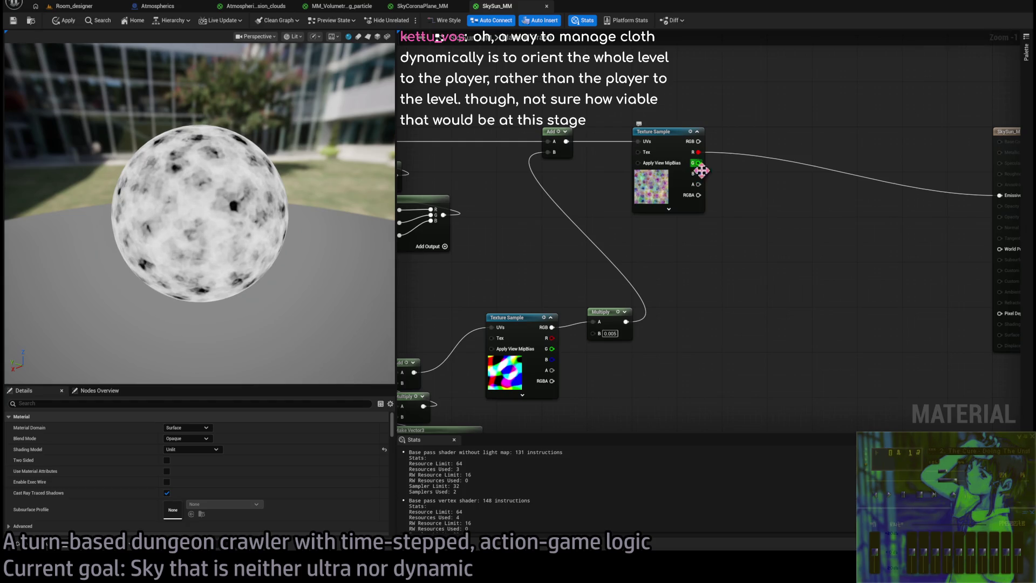
pyautogui.moveTo(757, 214); pyautogui.dragTo(722, 224)
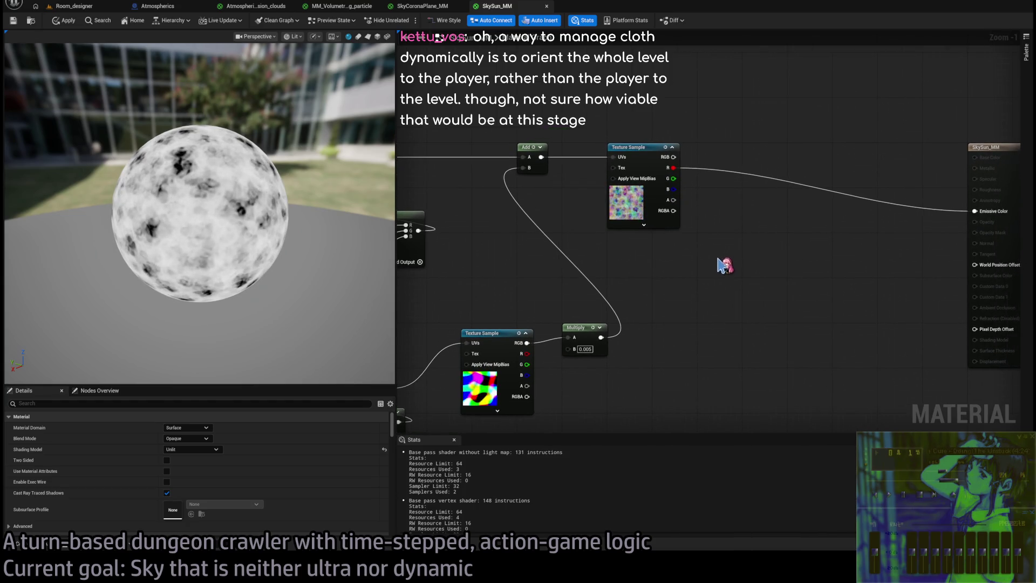
pyautogui.moveTo(626, 294); pyautogui.dragTo(630, 252)
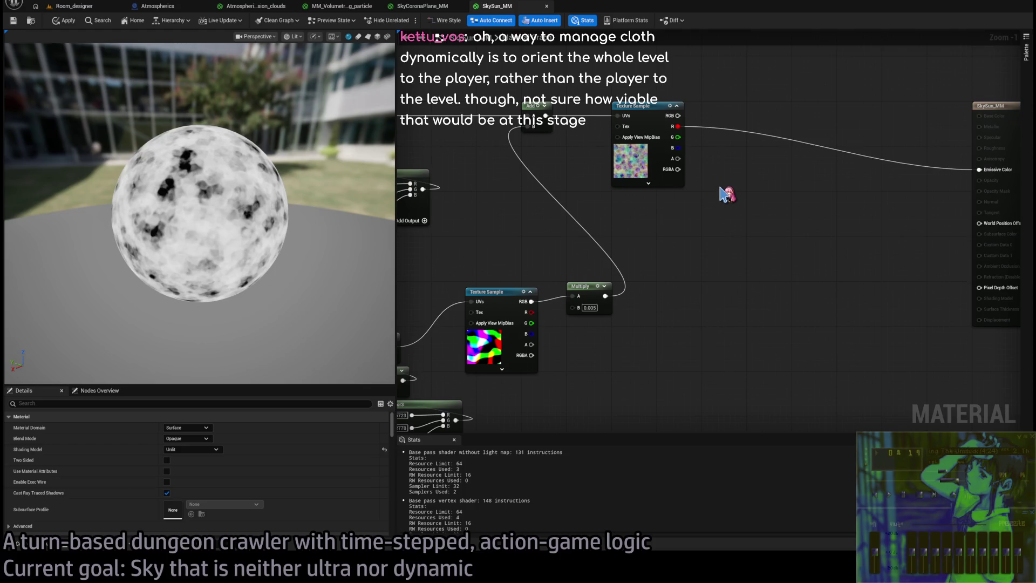
pyautogui.moveTo(705, 217)
pyautogui.mouseDown()
pyautogui.moveTo(775, 247)
pyautogui.moveTo(704, 240)
pyautogui.moveTo(685, 217)
pyautogui.mouseUp()
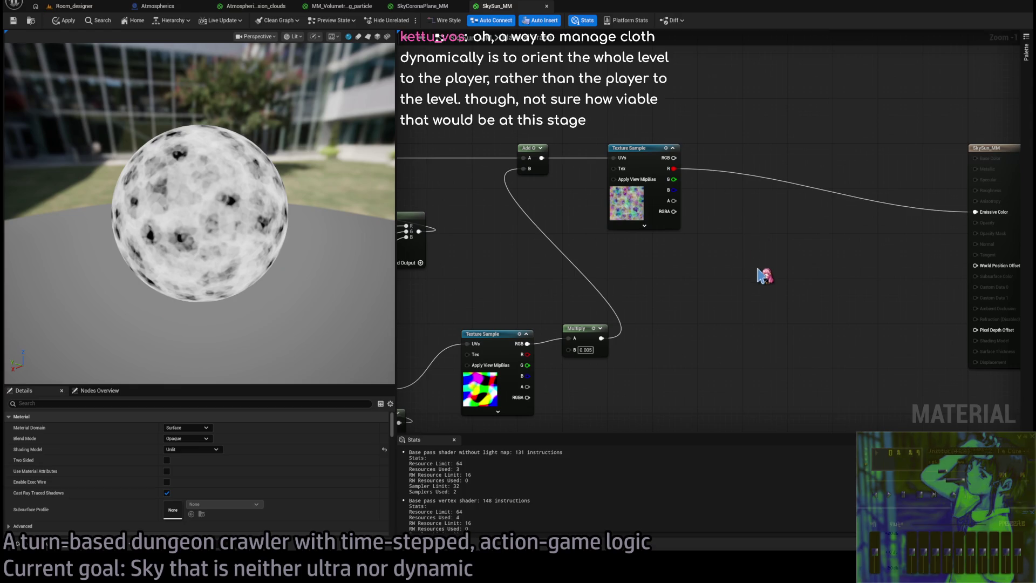
# - Paste a Lerp_Multiple_Float node fed by the texture's R and route it into Emissive Color
pyautogui.hotkey('ctrl', 'v')
pyautogui.moveTo(674, 168)
pyautogui.mouseDown()
pyautogui.moveTo(721, 214)
pyautogui.moveTo(674, 180)
pyautogui.moveTo(721, 235)
pyautogui.moveTo(612, 361)
pyautogui.moveTo(612, 379)
pyautogui.moveTo(601, 338)
pyautogui.mouseUp()
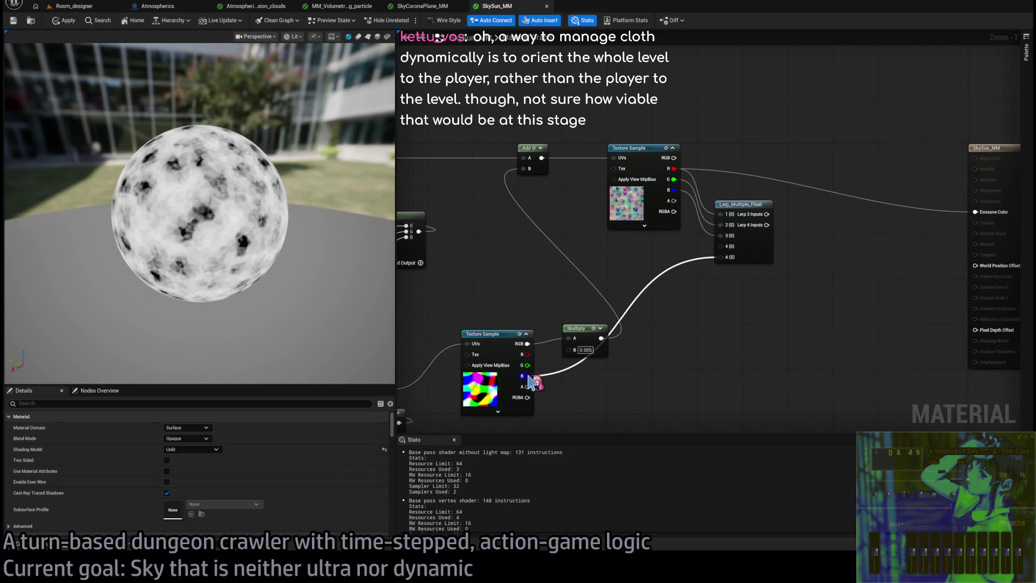
pyautogui.moveTo(767, 214)
pyautogui.mouseDown()
pyautogui.moveTo(987, 217)
pyautogui.moveTo(978, 212)
pyautogui.mouseUp()
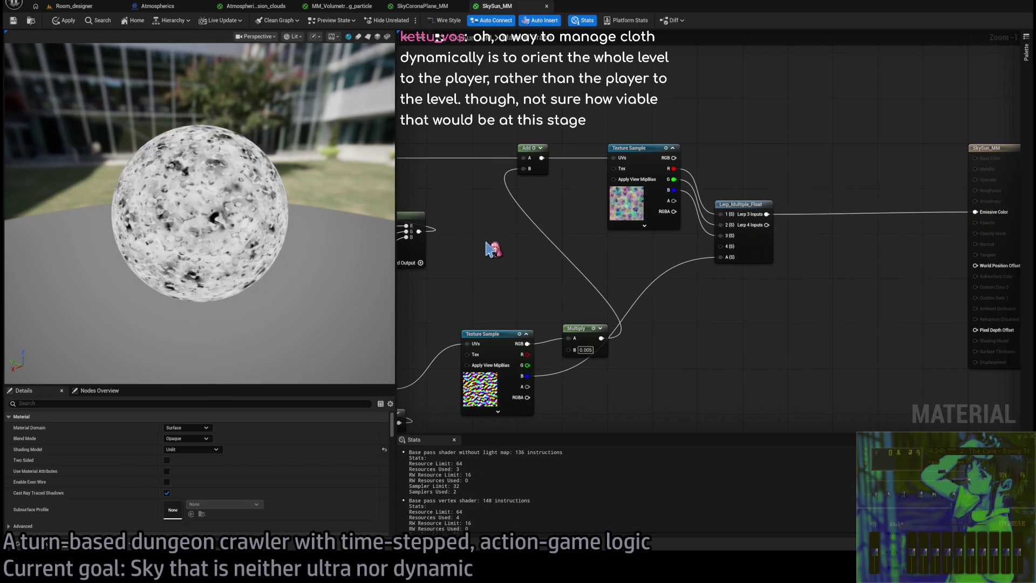
pyautogui.scroll(5, 161, 191)
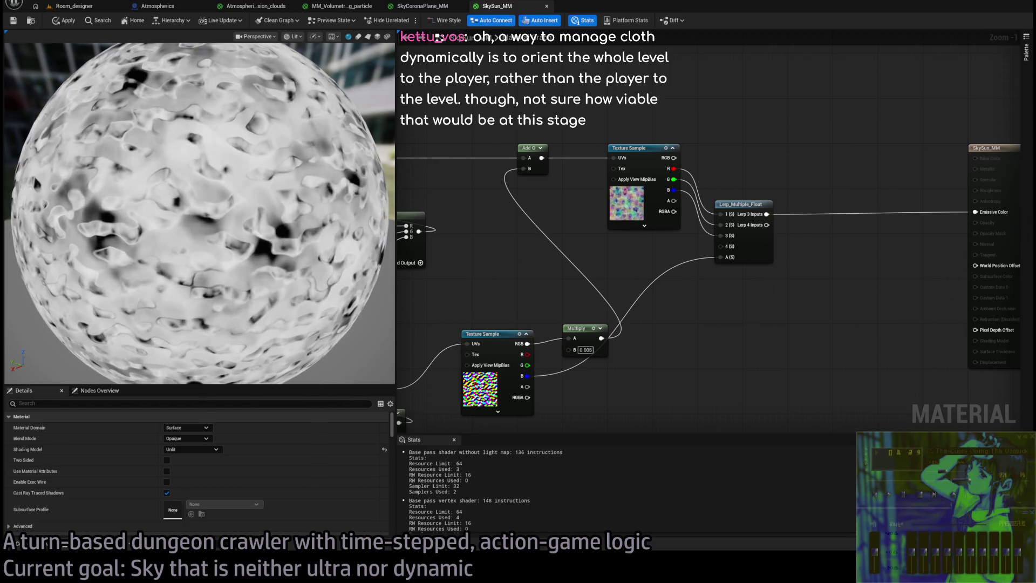
pyautogui.moveTo(296, 199); pyautogui.dragTo(324, 232)
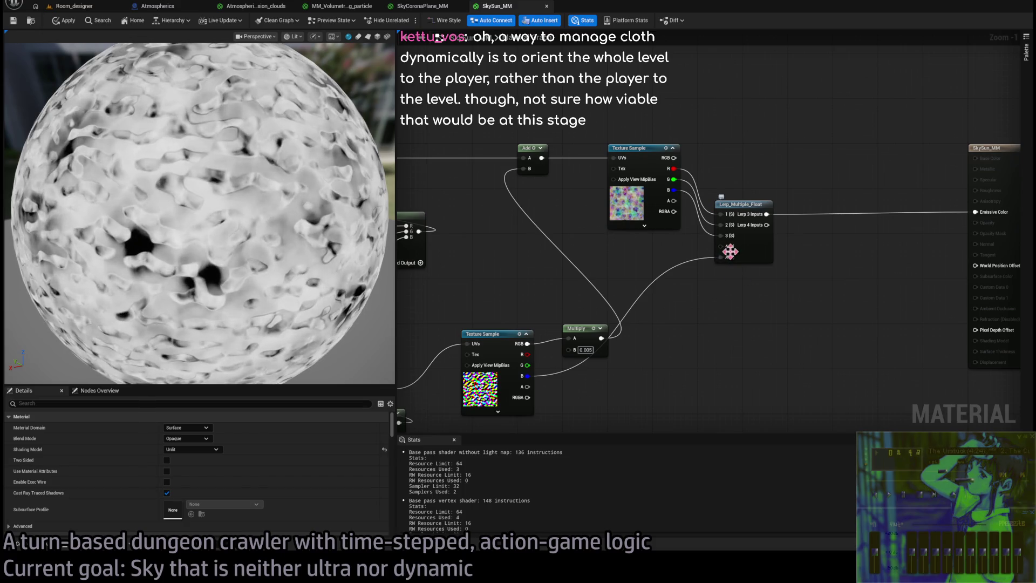
# - Replace it with a Lerp blending R and G, using the lower texture's B as alpha
pyautogui.moveTo(528, 378)
pyautogui.mouseDown()
pyautogui.moveTo(696, 361)
pyautogui.moveTo(701, 377)
pyautogui.mouseUp()
pyautogui.click(739, 205)
pyautogui.press('Delete')
pyautogui.moveTo(673, 168); pyautogui.dragTo(736, 219)
pyautogui.moveTo(673, 179)
pyautogui.mouseDown()
pyautogui.moveTo(737, 231)
pyautogui.moveTo(974, 213)
pyautogui.mouseUp()
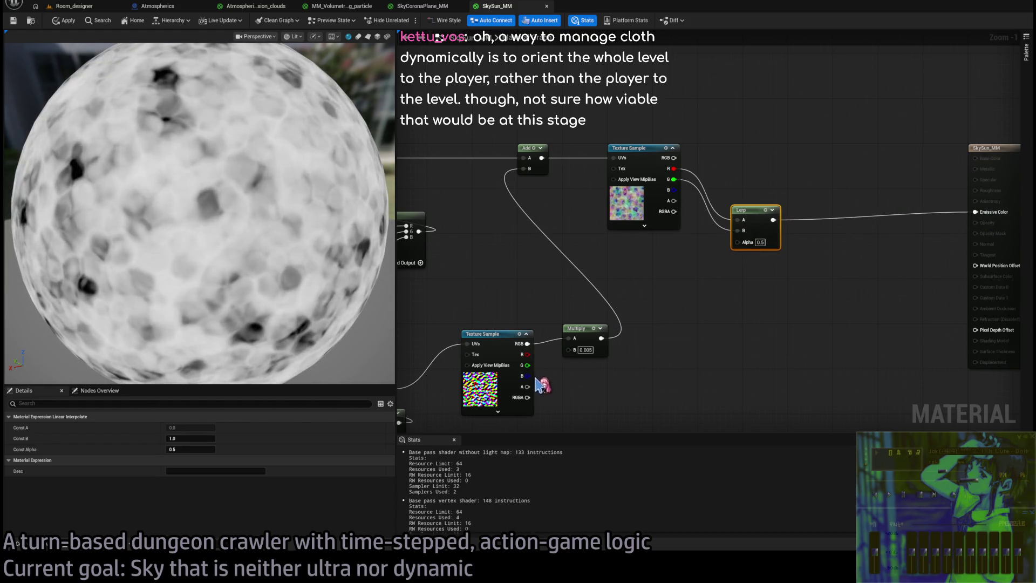
pyautogui.moveTo(527, 375); pyautogui.dragTo(738, 241)
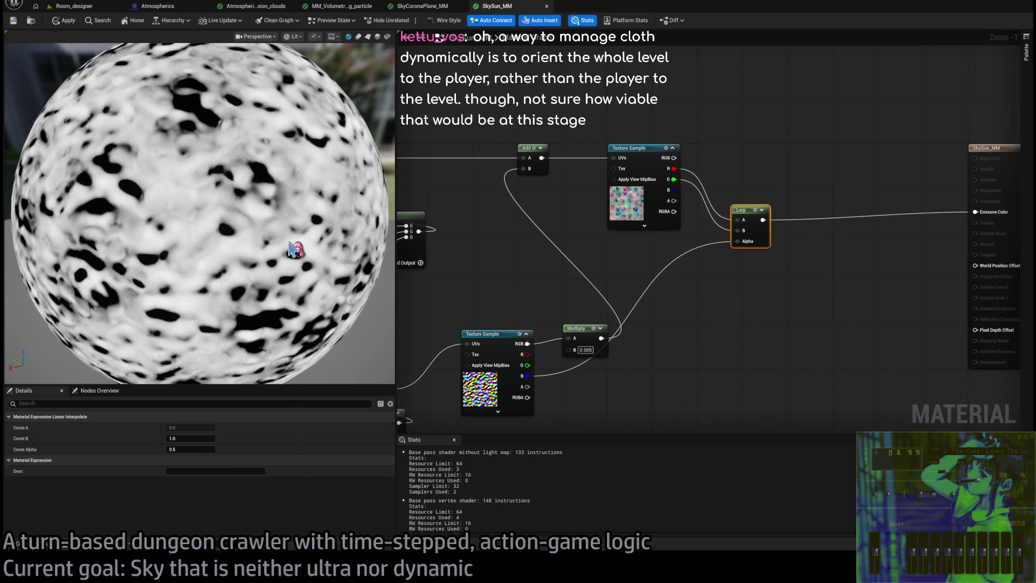
pyautogui.moveTo(291, 248); pyautogui.dragTo(292, 248)
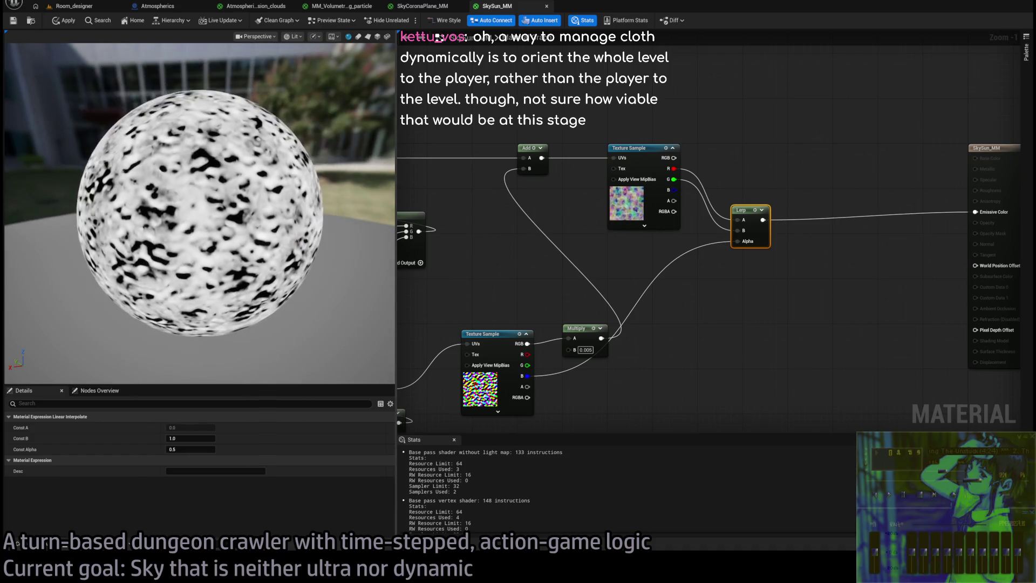
# - Break the wires feeding the Lerp's Alpha and texture inputs
pyautogui.click(704, 302)
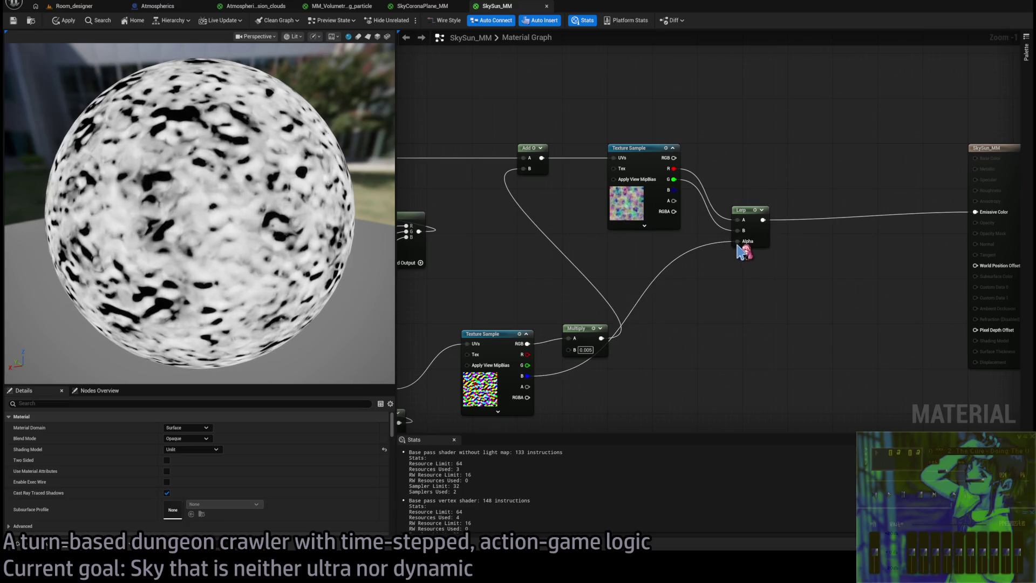
pyautogui.keyDown('alt'); pyautogui.click(738, 241); pyautogui.keyUp('alt')
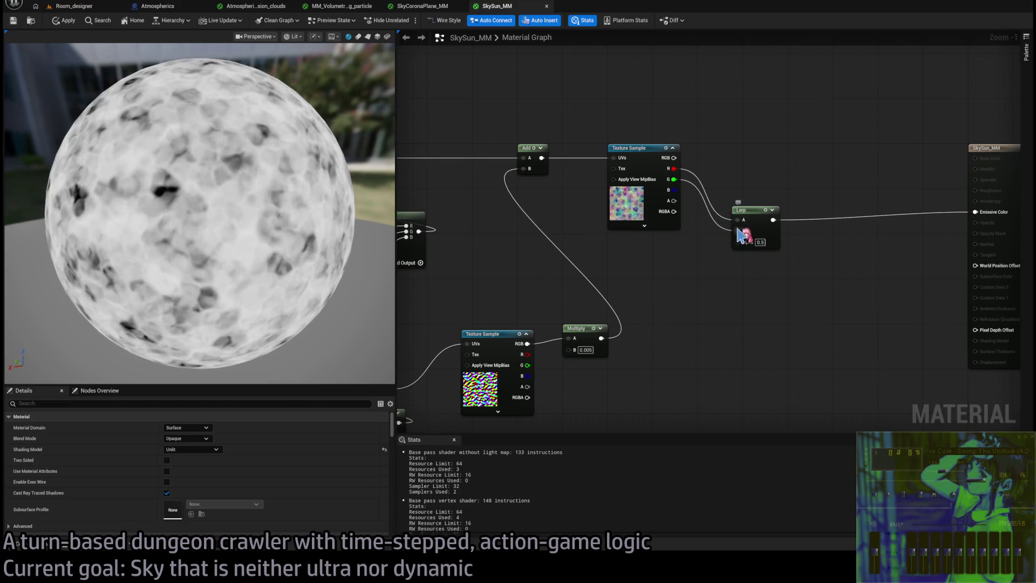
pyautogui.keyDown('alt'); pyautogui.click(743, 240); pyautogui.keyUp('alt')
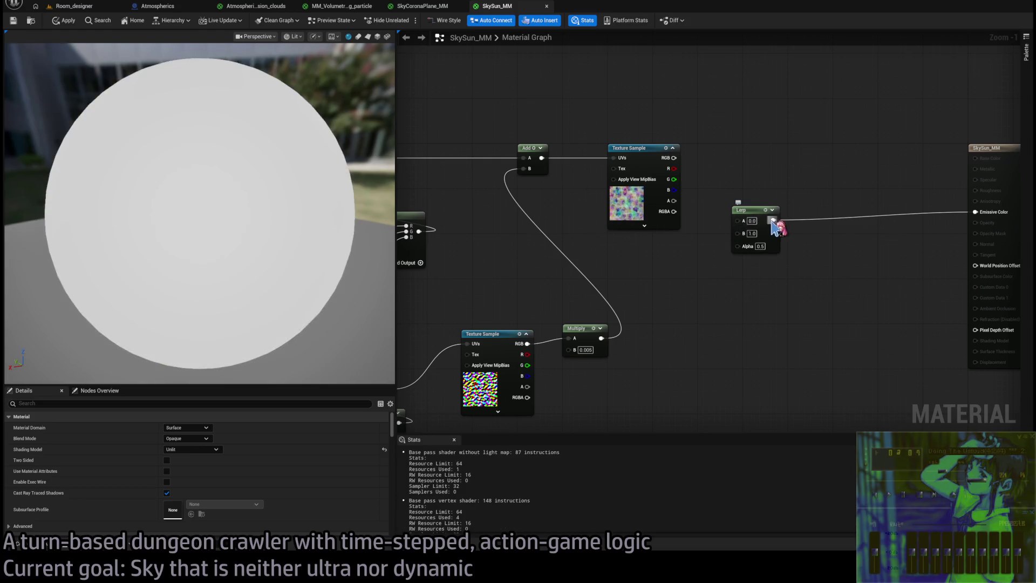
# - Delete the Lerp and try the texture's G, B and R channels directly in Emissive Color
pyautogui.press('Delete')
pyautogui.moveTo(674, 179); pyautogui.dragTo(976, 212)
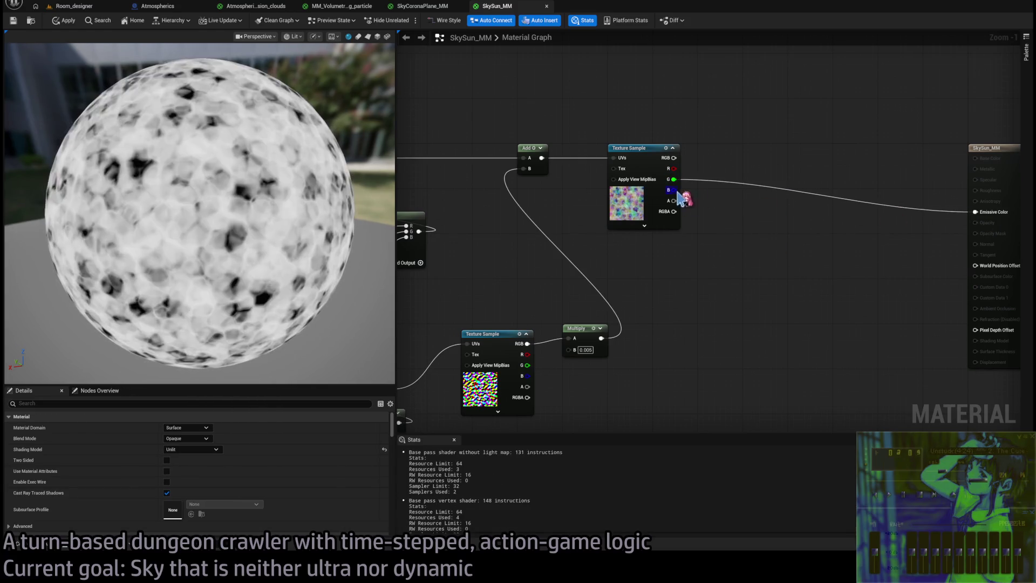
pyautogui.moveTo(672, 190); pyautogui.dragTo(975, 212)
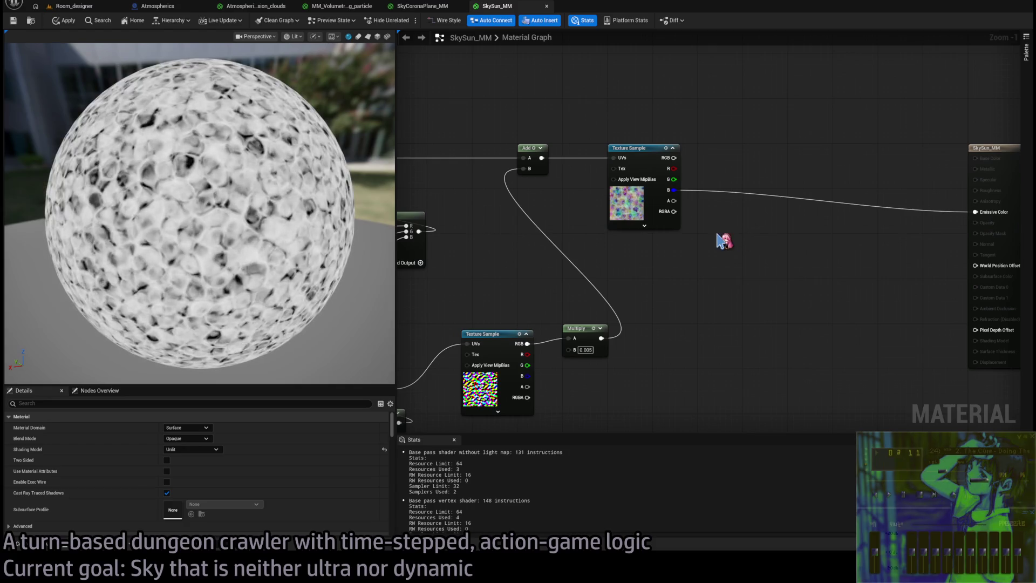
pyautogui.moveTo(674, 168); pyautogui.dragTo(976, 212)
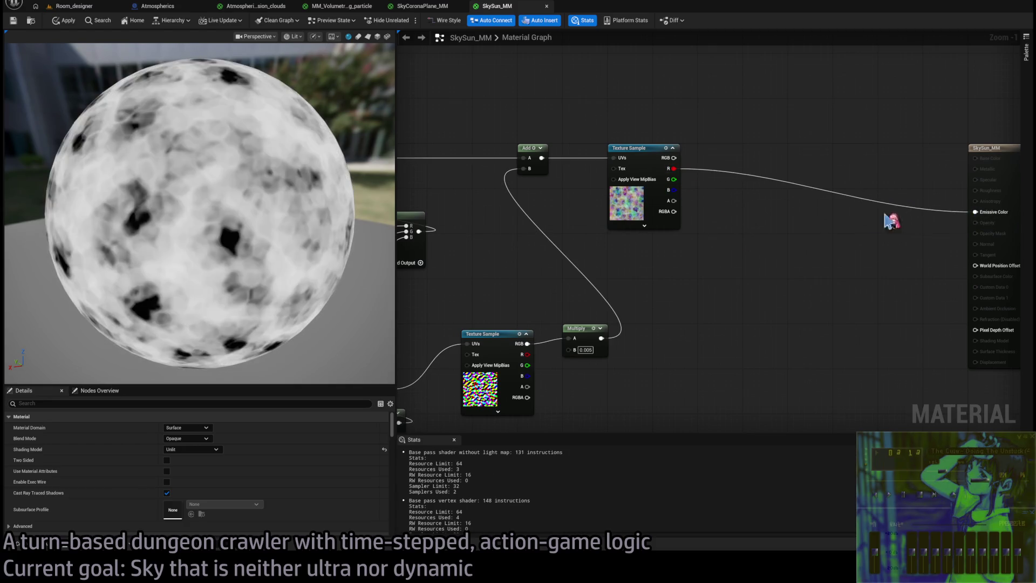
pyautogui.moveTo(672, 180); pyautogui.dragTo(975, 212)
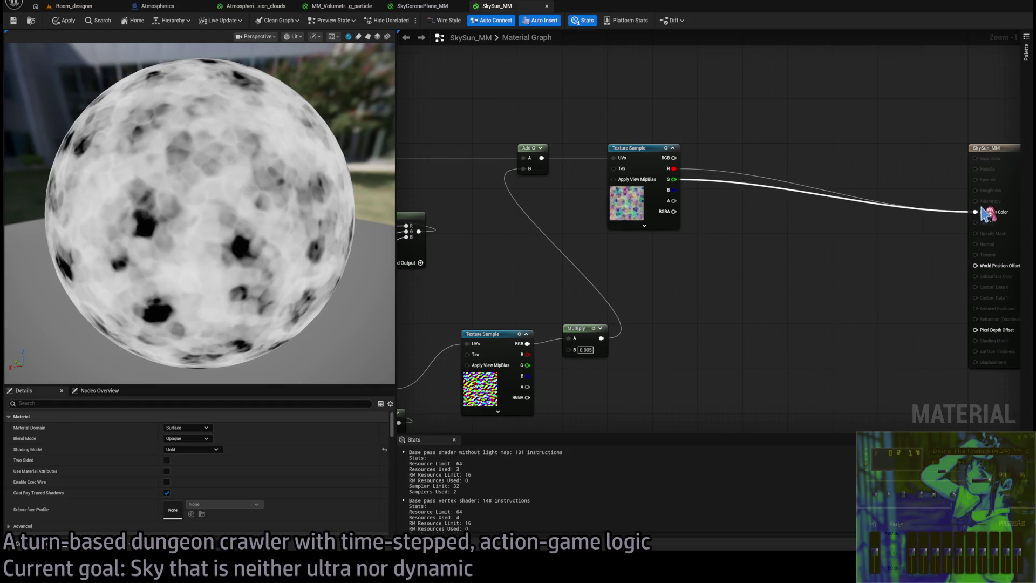
pyautogui.moveTo(672, 186)
pyautogui.mouseDown()
pyautogui.moveTo(711, 180)
pyautogui.moveTo(970, 208)
pyautogui.moveTo(715, 189)
pyautogui.moveTo(982, 219)
pyautogui.moveTo(976, 212)
pyautogui.mouseUp()
pyautogui.moveTo(674, 190); pyautogui.dragTo(976, 212)
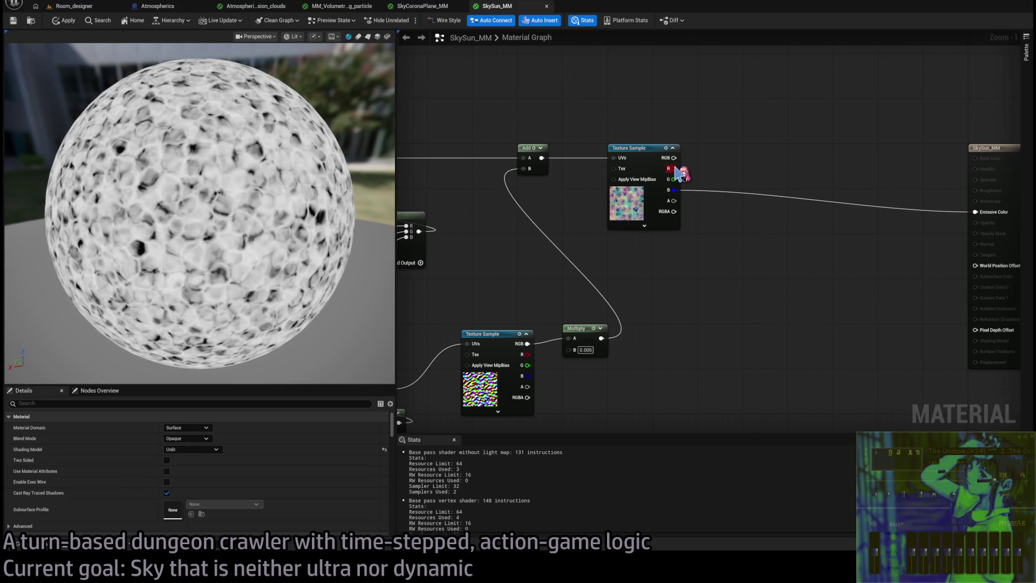
# - Sum the R, G and B channels with an Add node and add a Multiply by 0.5
pyautogui.moveTo(672, 168)
pyautogui.mouseDown()
pyautogui.moveTo(745, 162)
pyautogui.moveTo(740, 154)
pyautogui.mouseUp()
pyautogui.moveTo(674, 179)
pyautogui.mouseDown()
pyautogui.moveTo(740, 220)
pyautogui.moveTo(729, 226)
pyautogui.mouseUp()
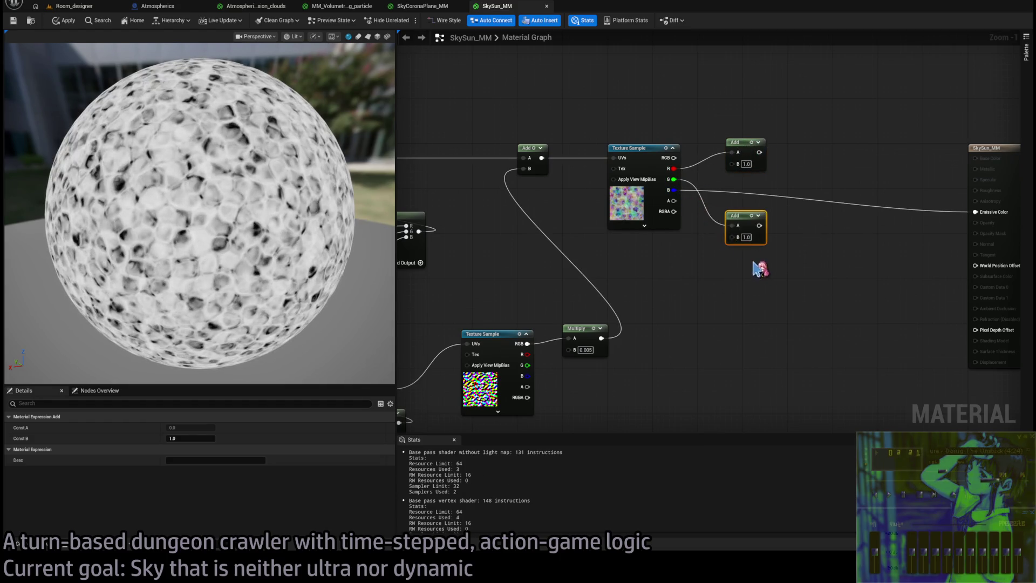
pyautogui.moveTo(673, 190); pyautogui.dragTo(734, 241)
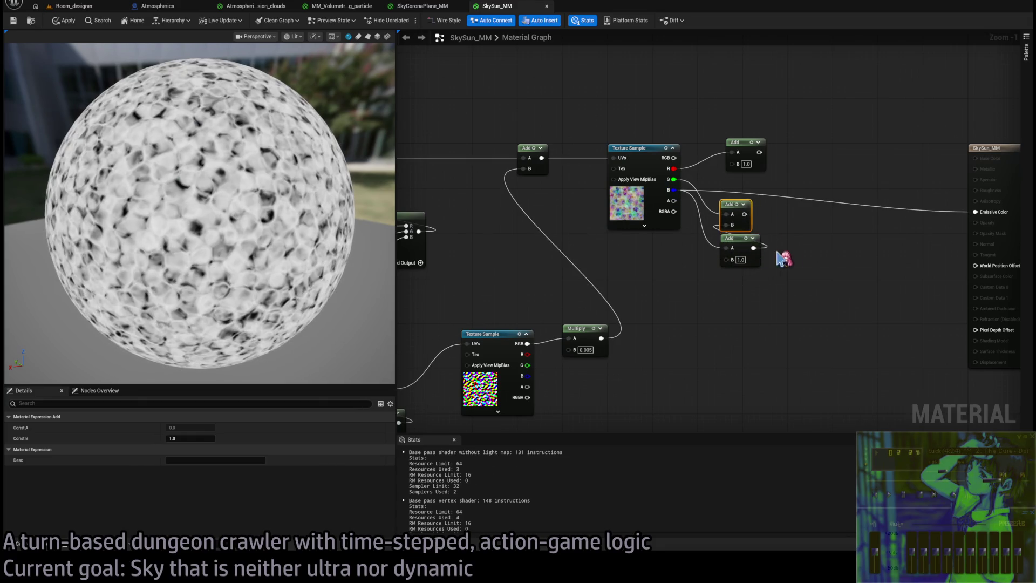
pyautogui.press('Delete')
pyautogui.moveTo(680, 195)
pyautogui.mouseDown()
pyautogui.moveTo(764, 259)
pyautogui.moveTo(756, 233)
pyautogui.mouseUp()
pyautogui.click(755, 238)
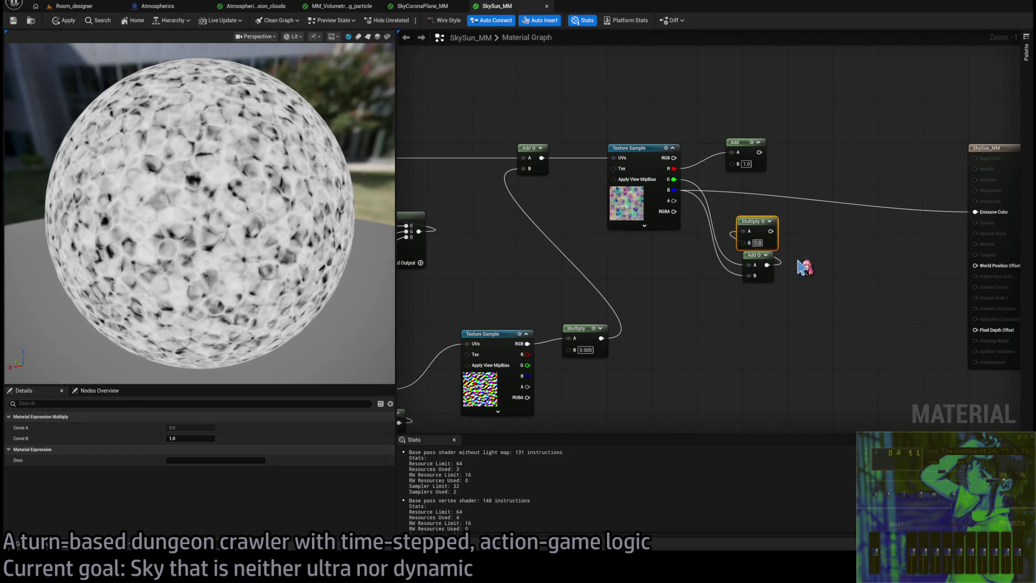
pyautogui.press('Return')
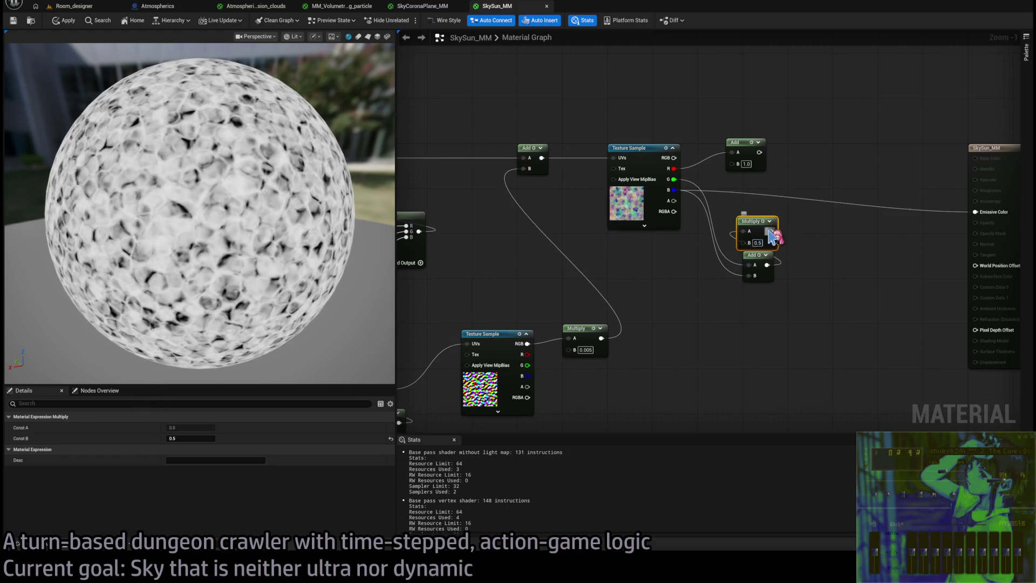
# - Multiply the Add result by 0.666667 and feed it into Emissive Color
pyautogui.moveTo(743, 159)
pyautogui.mouseDown()
pyautogui.moveTo(749, 199)
pyautogui.moveTo(755, 161)
pyautogui.mouseUp()
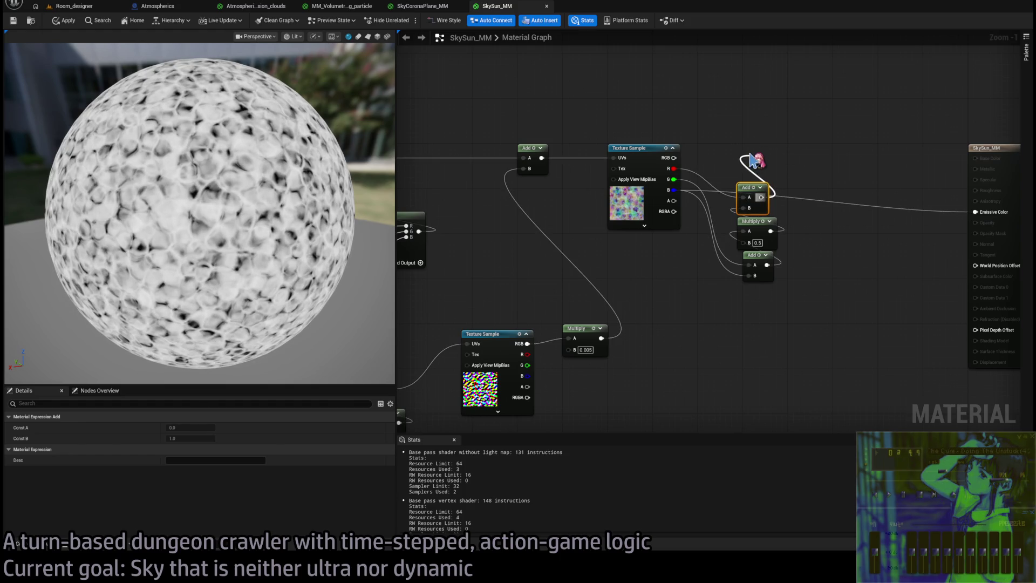
pyautogui.click(754, 160)
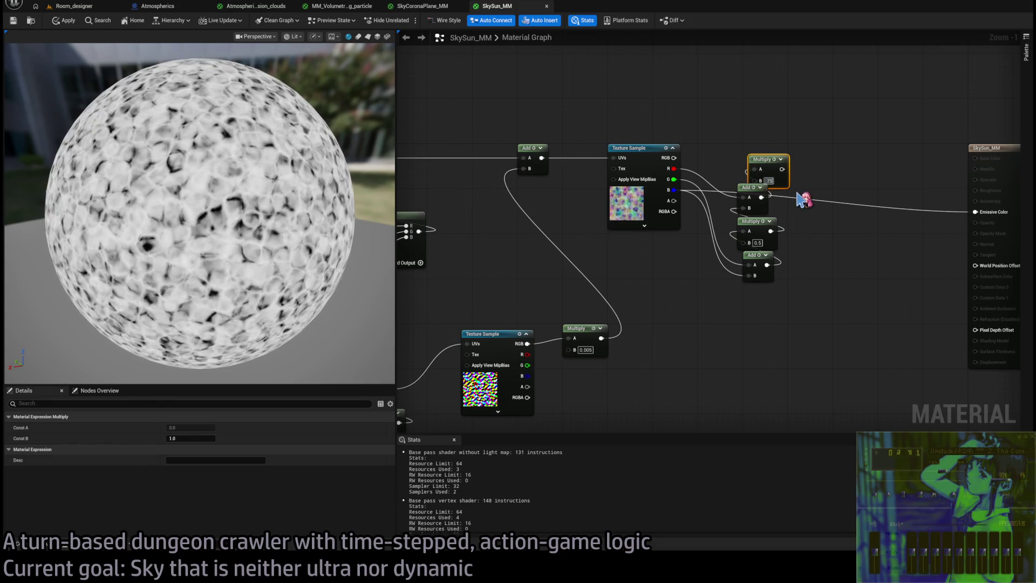
pyautogui.write('.666667')
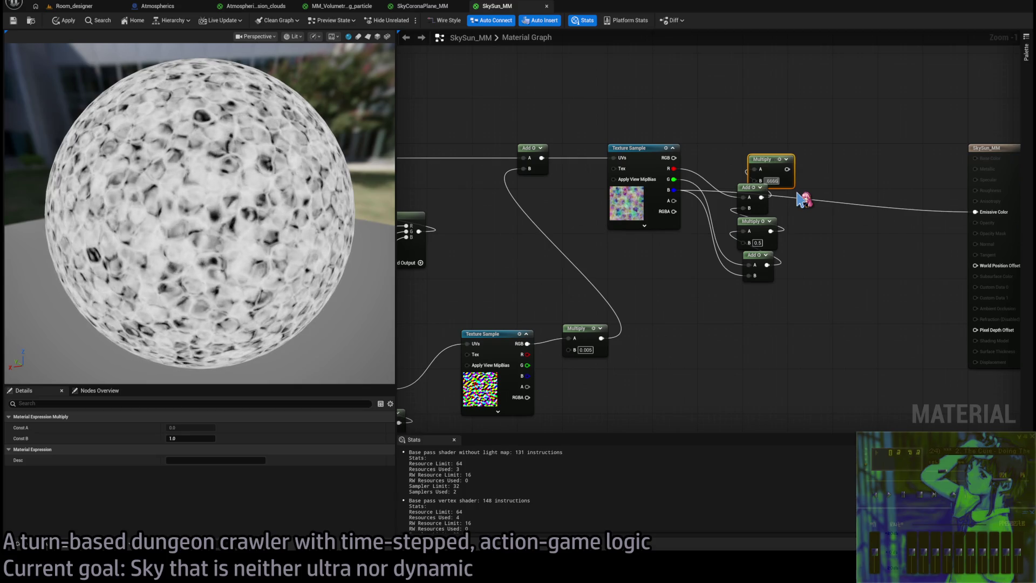
pyautogui.press('Return')
pyautogui.moveTo(795, 169); pyautogui.dragTo(976, 212)
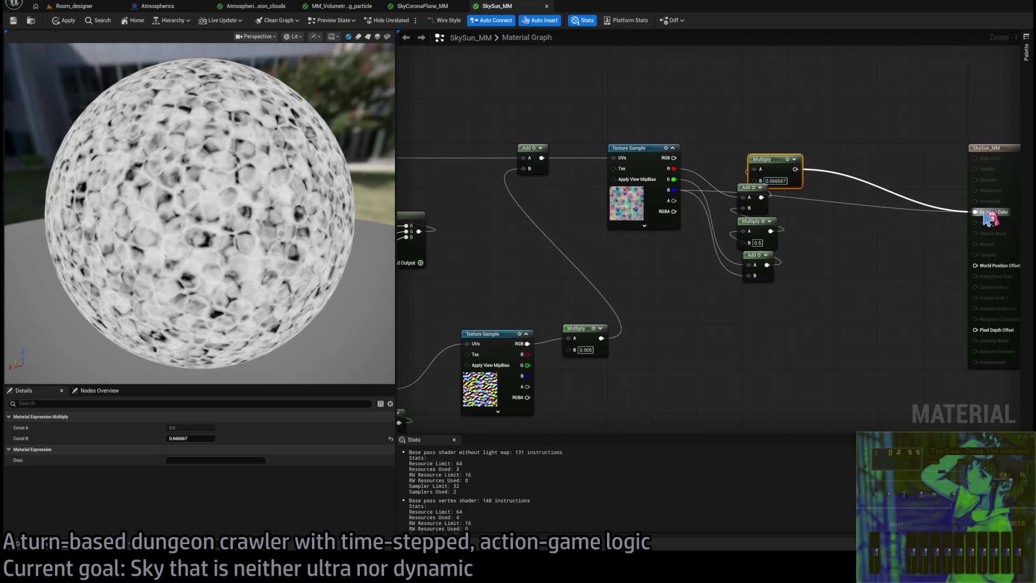
pyautogui.moveTo(767, 163); pyautogui.dragTo(756, 157)
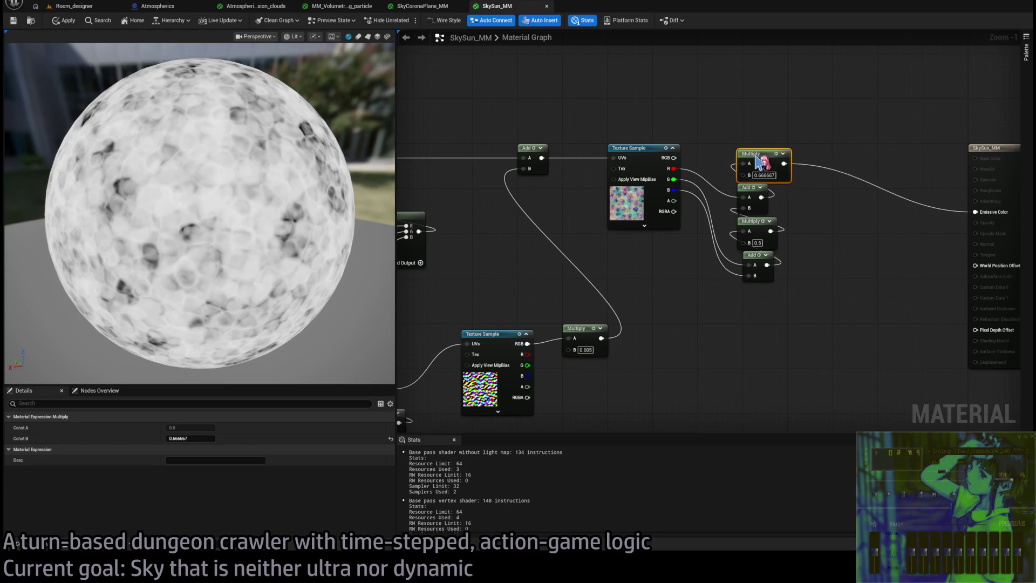
pyautogui.moveTo(389, 240); pyautogui.dragTo(356, 240)
# - Remove the Add and Multiply averaging chain and reframe the Local Position and Time nodes
pyautogui.press('Delete')
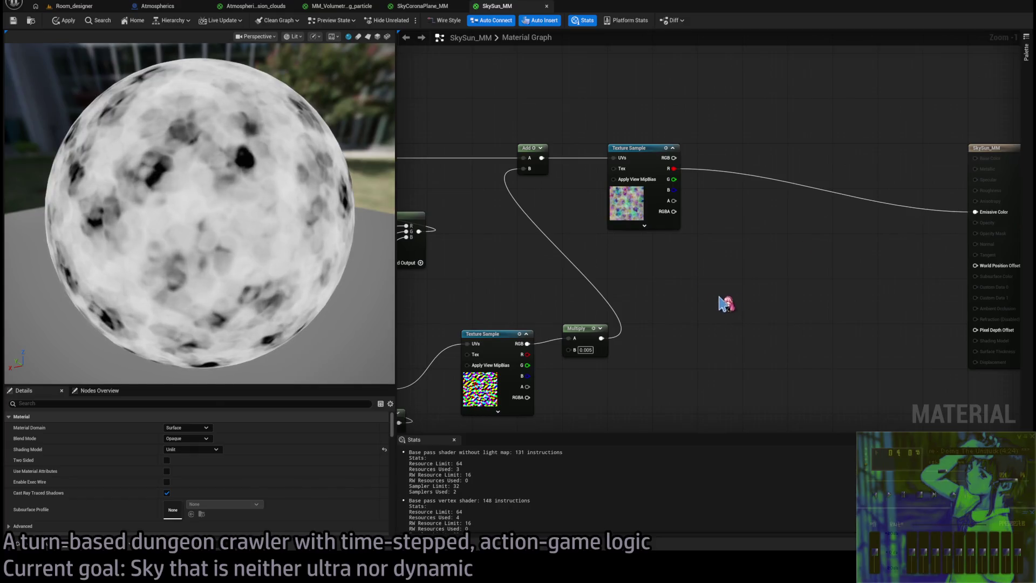
pyautogui.scroll(-3, 696, 285)
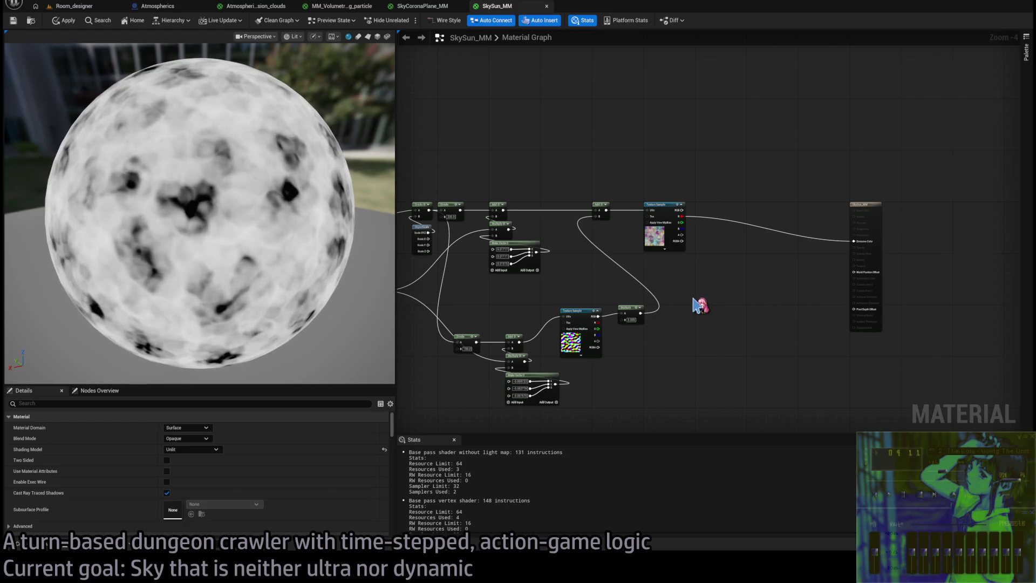
pyautogui.press('Home')
pyautogui.scroll(3, 799, 261)
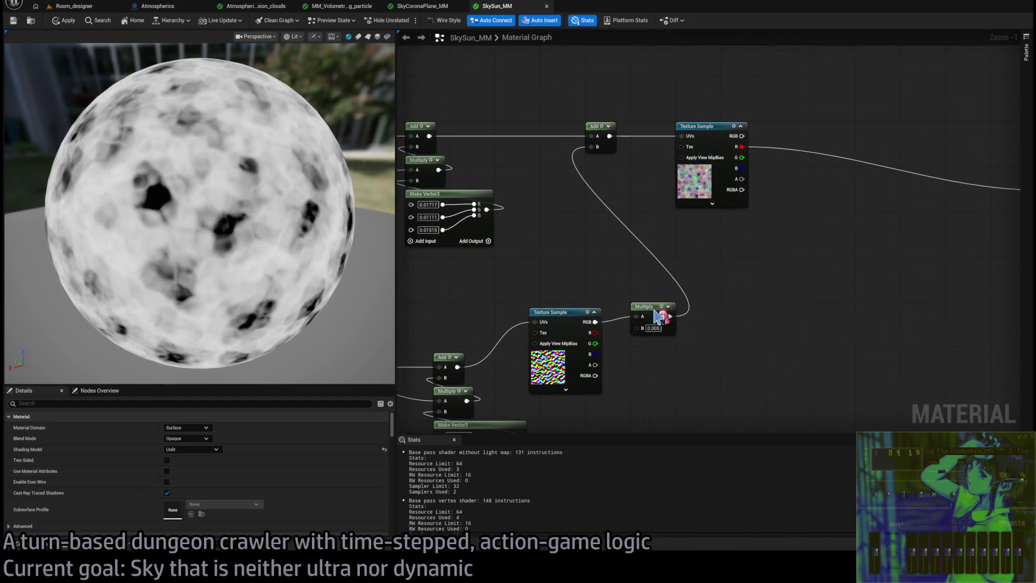
# - Place the UV Multiply node beside its Add node and add a Fresnel node
pyautogui.moveTo(645, 306); pyautogui.dragTo(598, 171)
pyautogui.moveTo(743, 287)
pyautogui.mouseDown()
pyautogui.moveTo(678, 259)
pyautogui.moveTo(574, 241)
pyautogui.mouseUp()
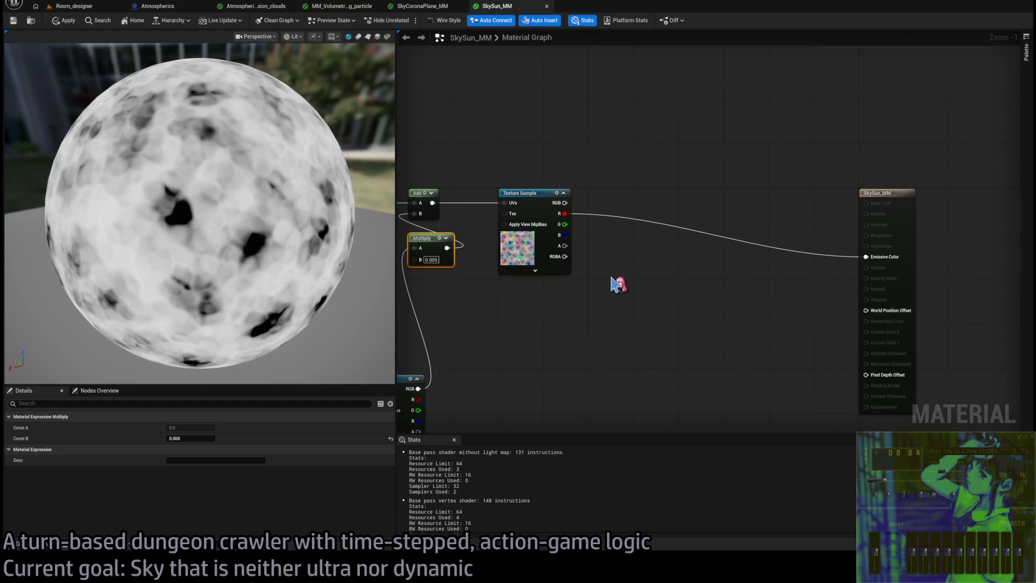
pyautogui.click(612, 283)
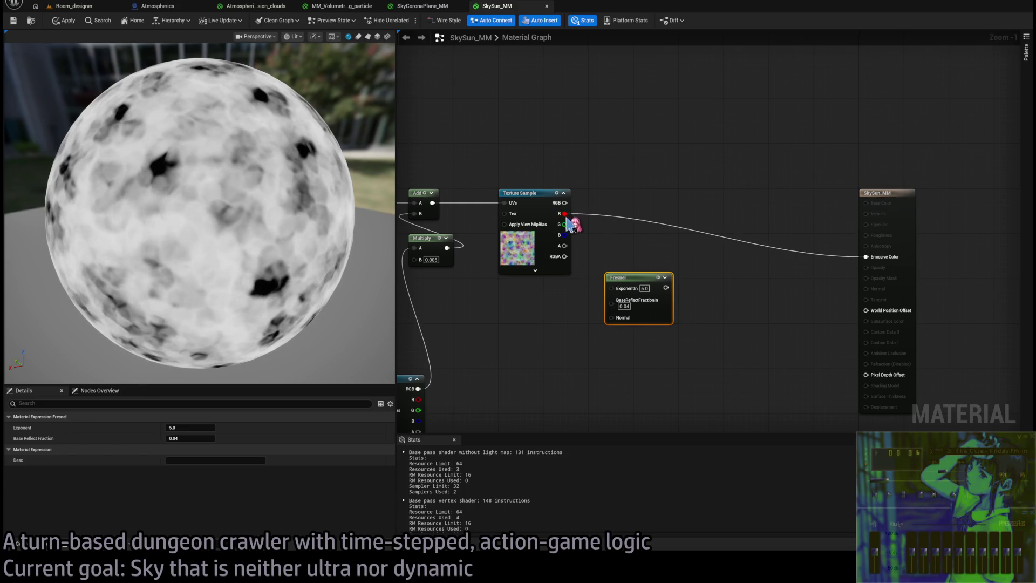
# - Position the Fresnel, wire it to Emissive Color, and set BaseReflectFraction to 0
pyautogui.moveTo(643, 280)
pyautogui.mouseDown()
pyautogui.moveTo(643, 342)
pyautogui.moveTo(537, 297)
pyautogui.mouseUp()
pyautogui.click(594, 277)
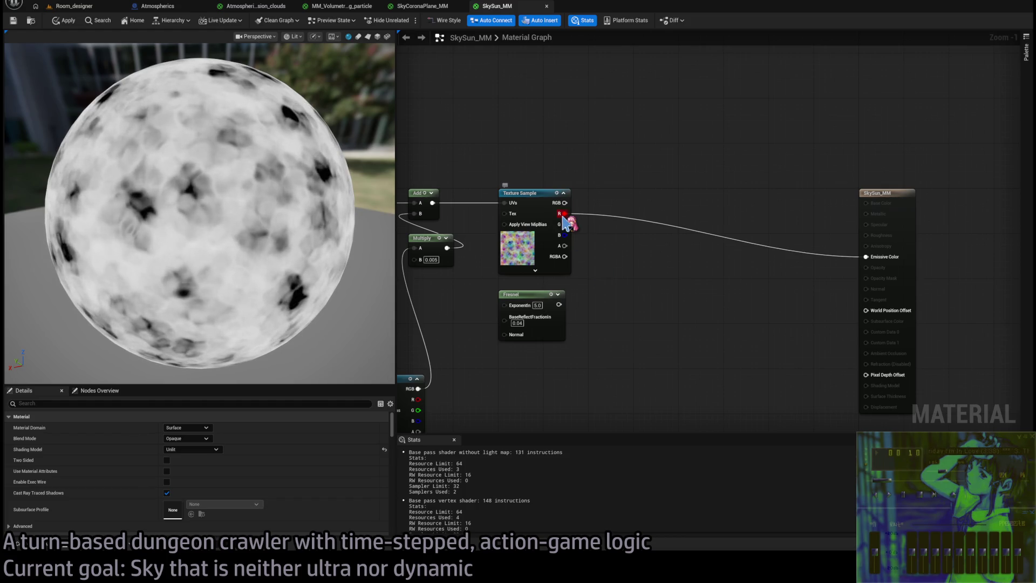
pyautogui.click(518, 321)
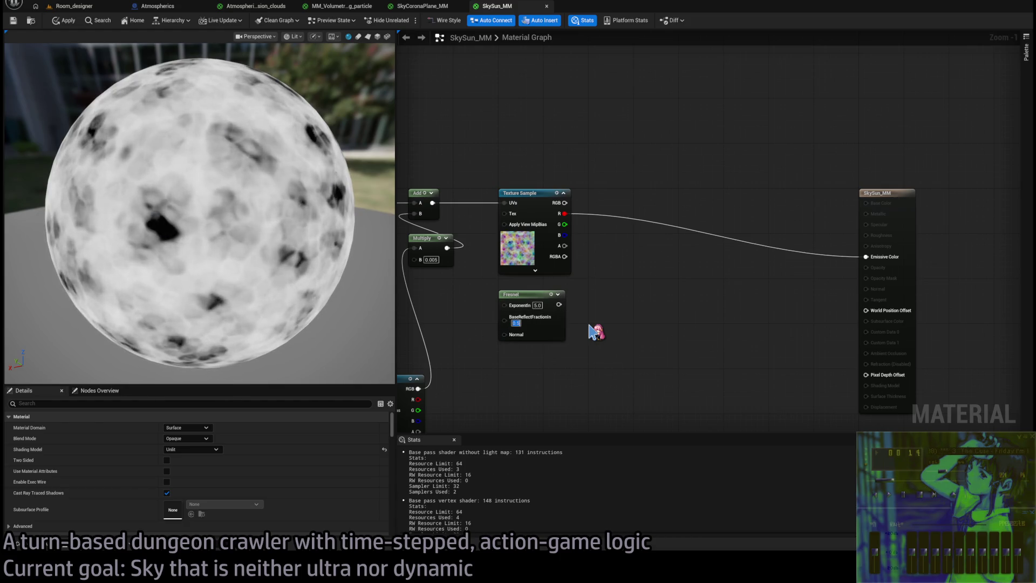
pyautogui.moveTo(560, 305); pyautogui.dragTo(866, 257)
pyautogui.click(516, 322)
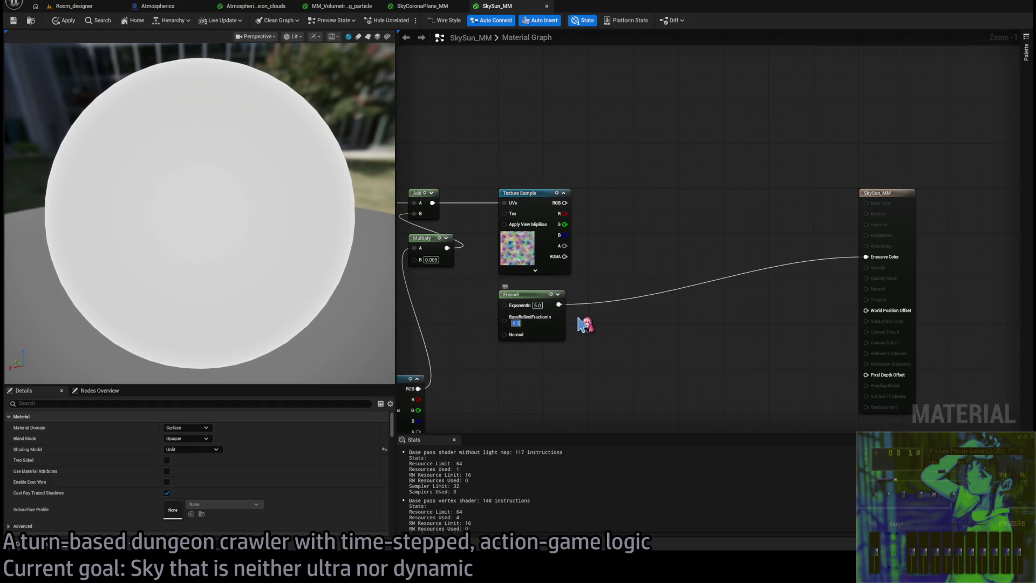
pyautogui.write('0')
pyautogui.press('Return')
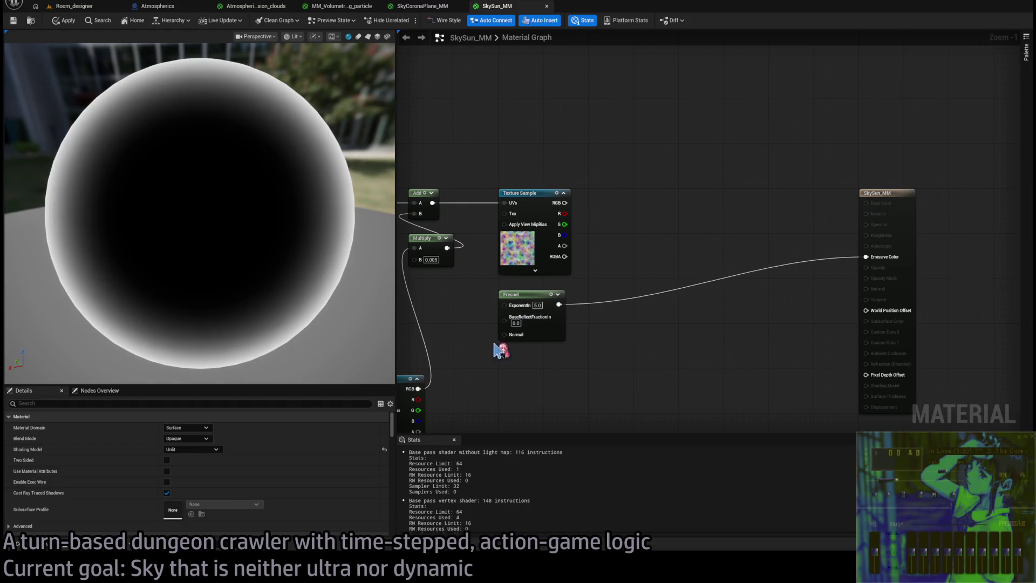
pyautogui.write('0.2')
pyautogui.press('Return')
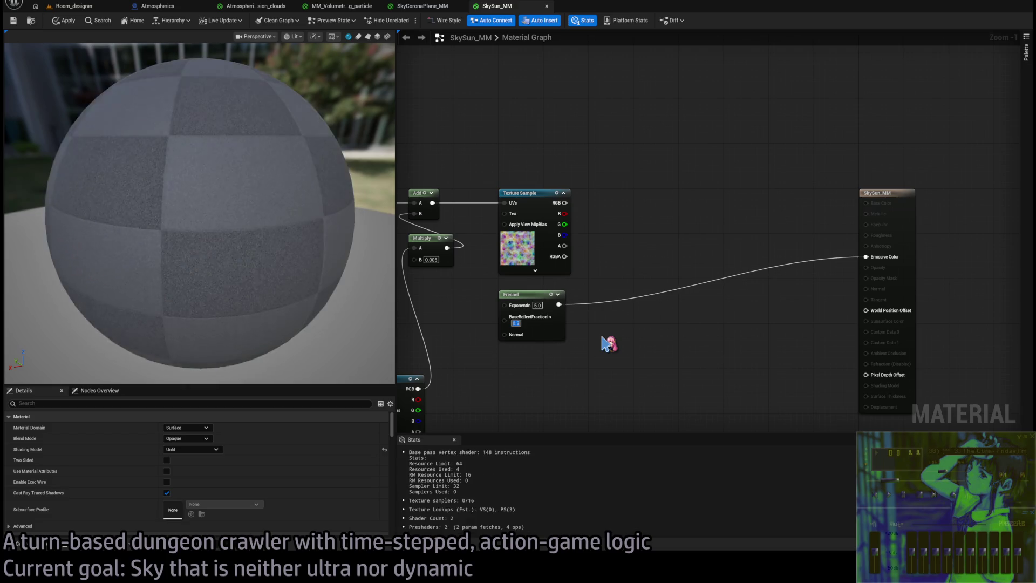
pyautogui.hotkey('ctrl', 'z')
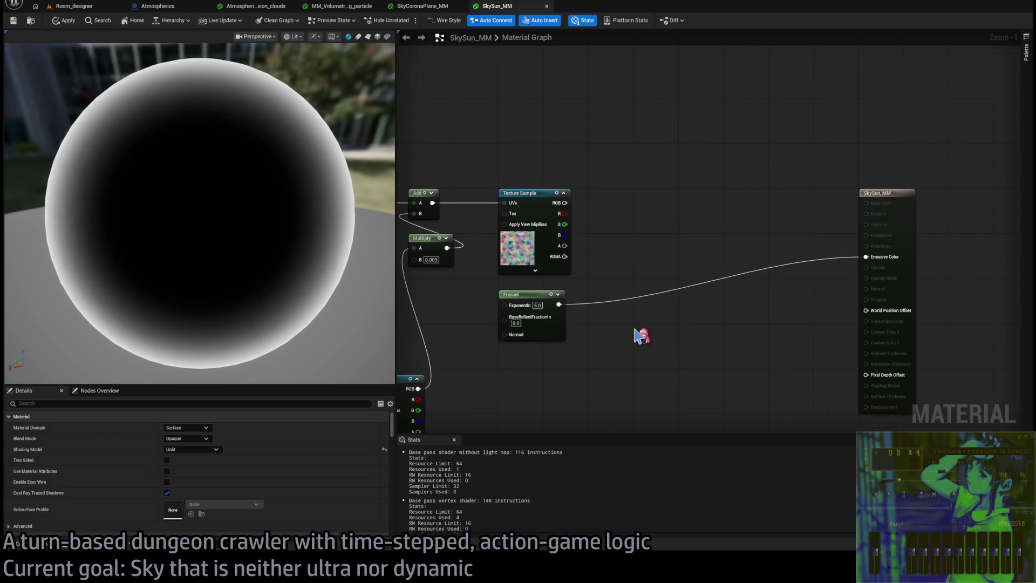
# - Set the Fresnel exponent to 3 and multiply the texture's R channel by the Fresnel
pyautogui.moveTo(550, 304)
pyautogui.mouseDown()
pyautogui.moveTo(583, 308)
pyautogui.moveTo(636, 338)
pyautogui.mouseUp()
pyautogui.press('Return')
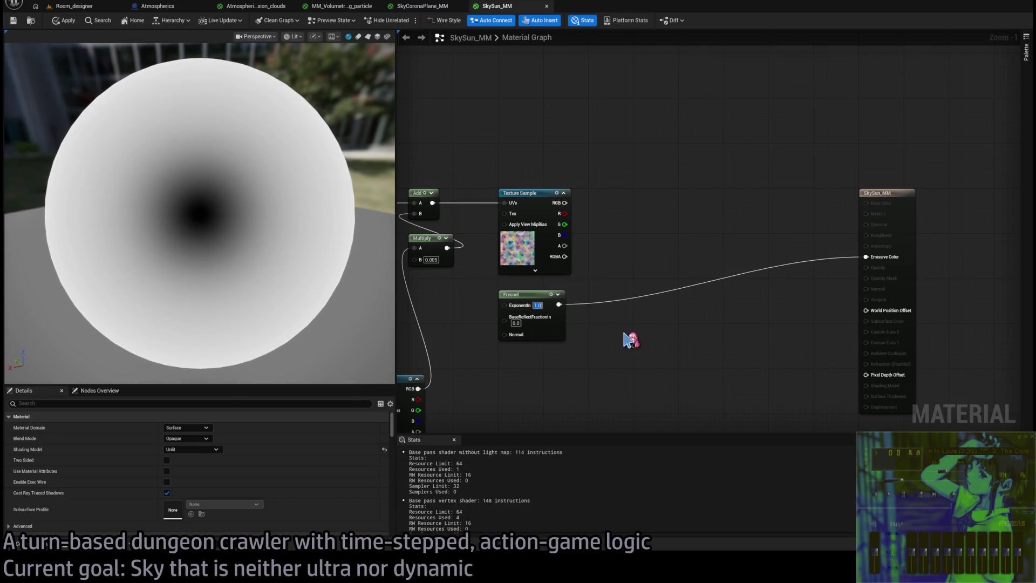
pyautogui.write('3')
pyautogui.press('Return')
pyautogui.moveTo(565, 203); pyautogui.dragTo(628, 209)
pyautogui.moveTo(559, 304)
pyautogui.mouseDown()
pyautogui.moveTo(623, 224)
pyautogui.moveTo(865, 257)
pyautogui.mouseUp()
pyautogui.moveTo(564, 213); pyautogui.dragTo(623, 214)
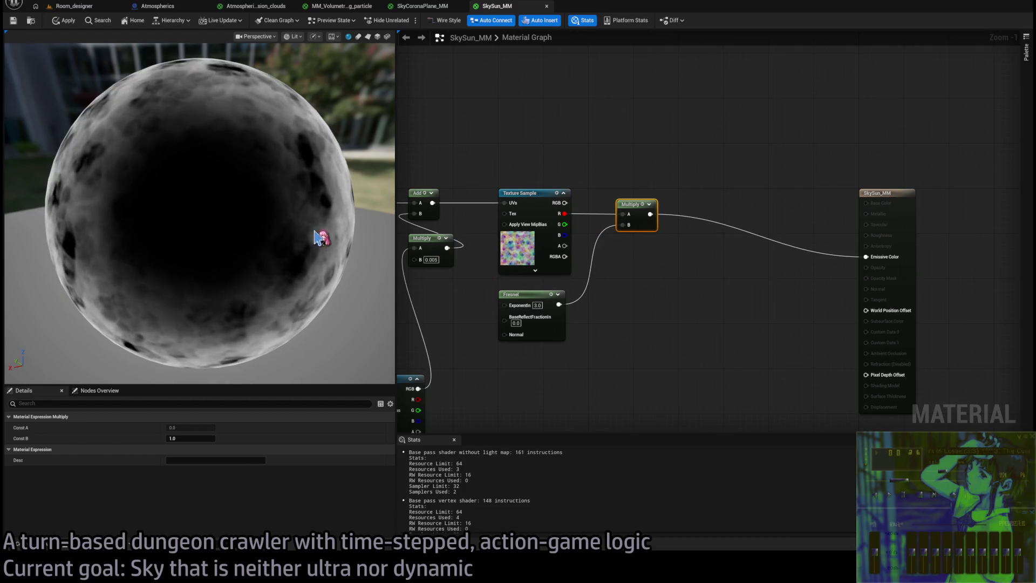
# - Zoom out the material preview and switch to the Room_designer level
pyautogui.scroll(-3, 316, 226)
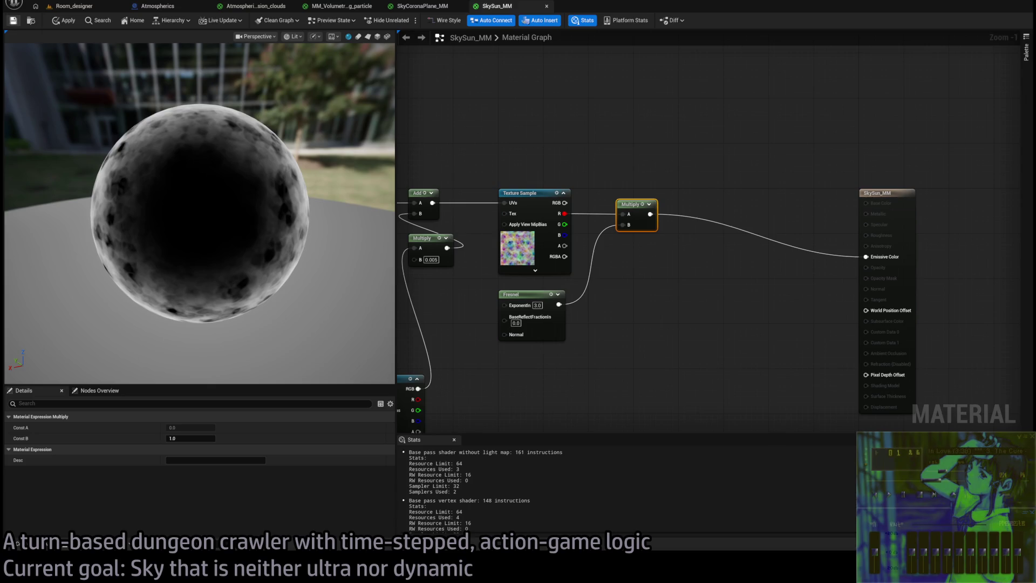
pyautogui.click(54, 6)
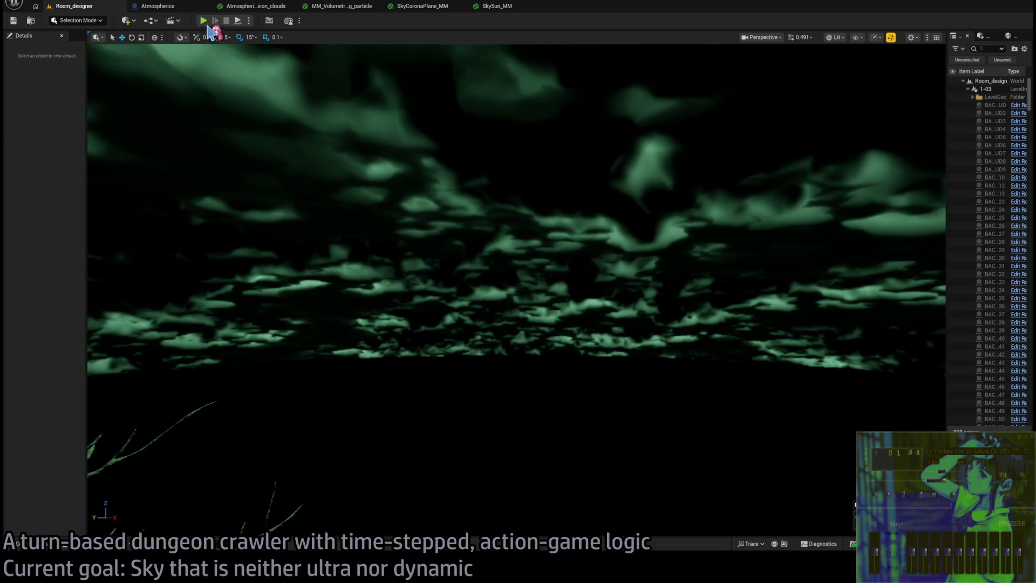
# - Playtest level 1-17 by queuing a lunge skill, then stop the session
pyautogui.click(204, 21)
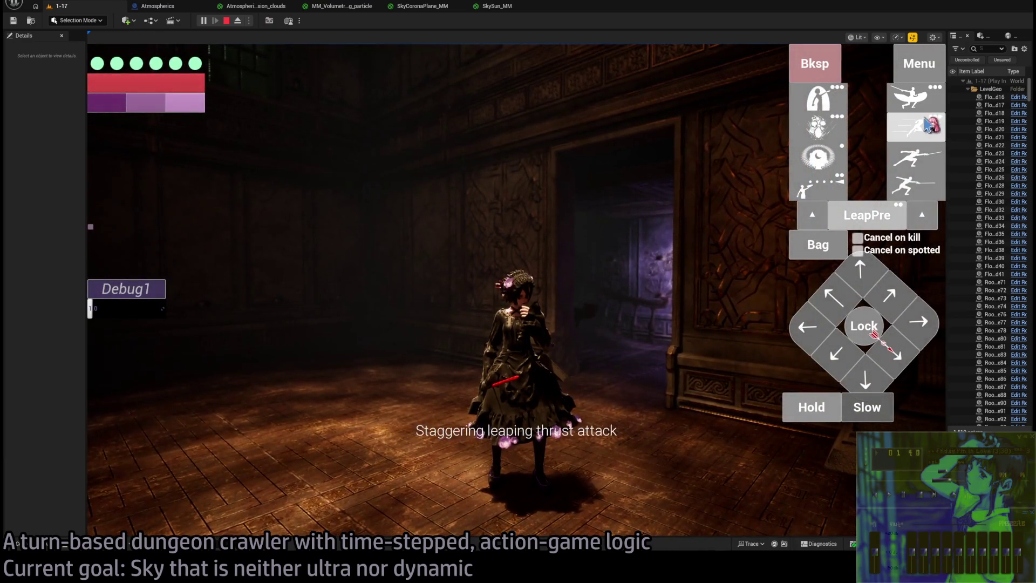
pyautogui.click(917, 157)
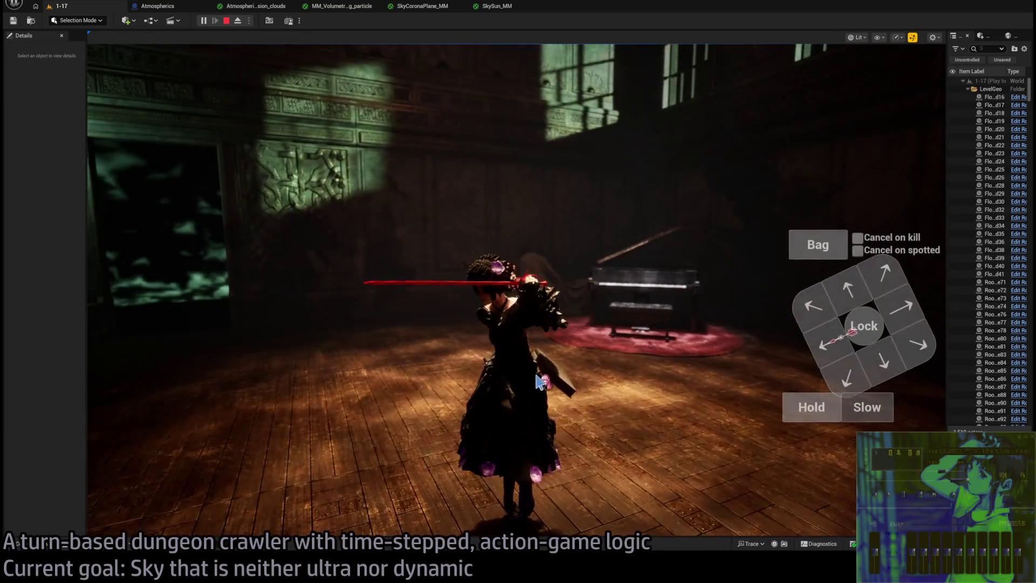
pyautogui.press('Escape')
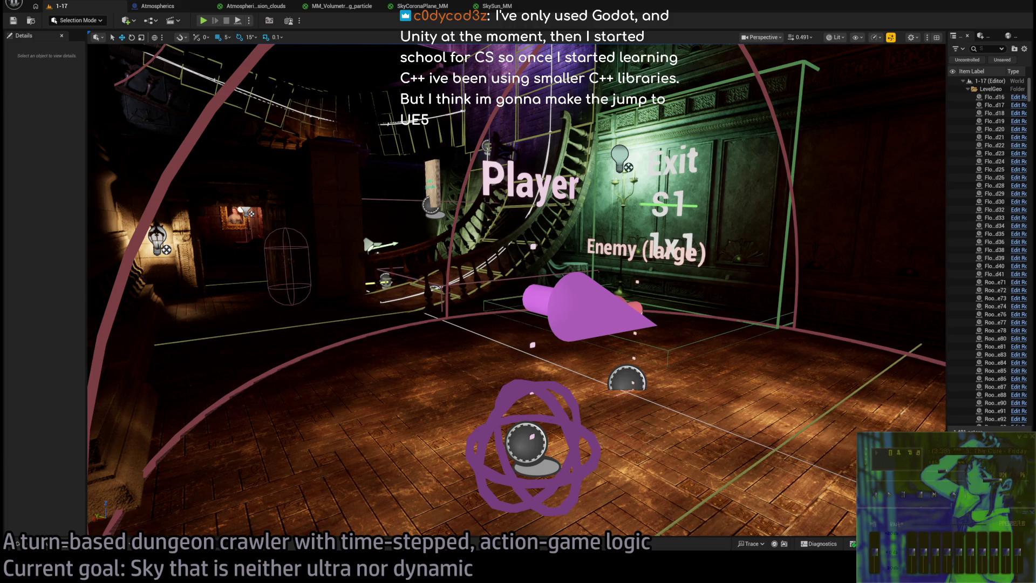
# - Tilt the viewport up to look at the ceiling
pyautogui.moveTo(518, 324)
pyautogui.mouseDown()
pyautogui.moveTo(518, 216)
pyautogui.moveTo(518, 238)
pyautogui.mouseUp()
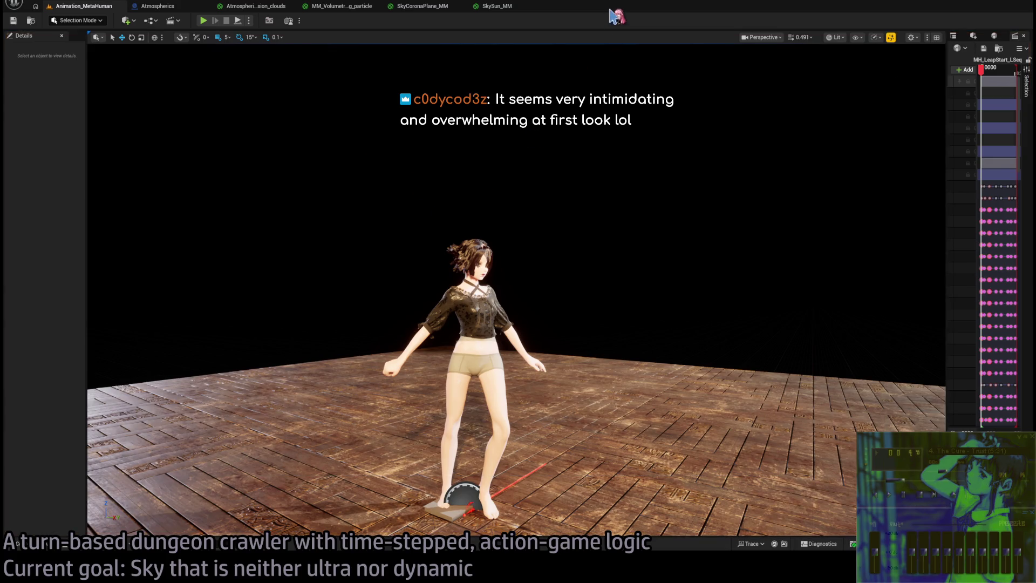
# - Dock the Sequencer Curves panel beside Details, widen the Sequencer and pan the view
pyautogui.moveTo(915, 104)
pyautogui.mouseDown()
pyautogui.moveTo(464, 97)
pyautogui.moveTo(81, 60)
pyautogui.mouseUp()
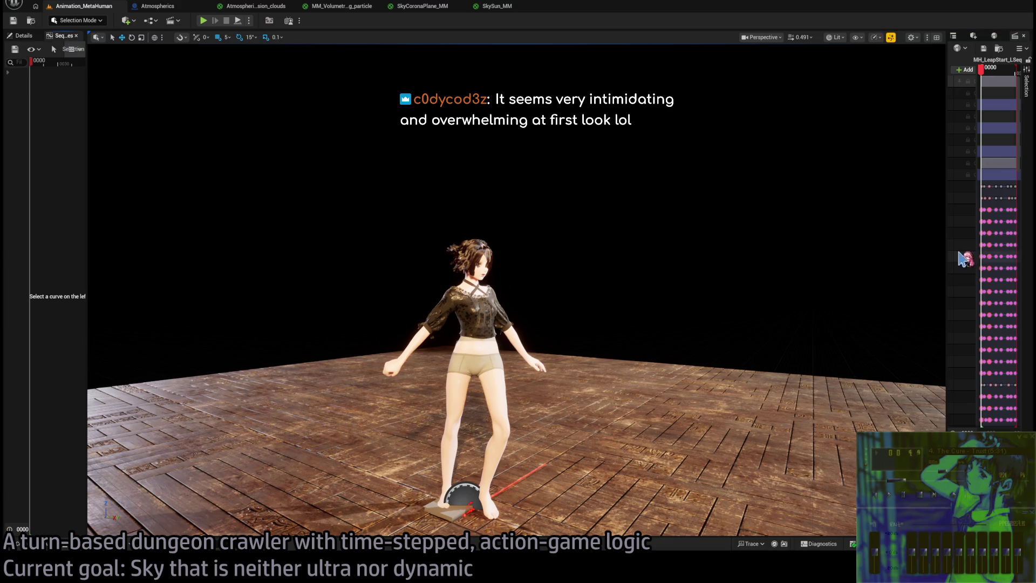
pyautogui.moveTo(945, 244); pyautogui.dragTo(392, 249)
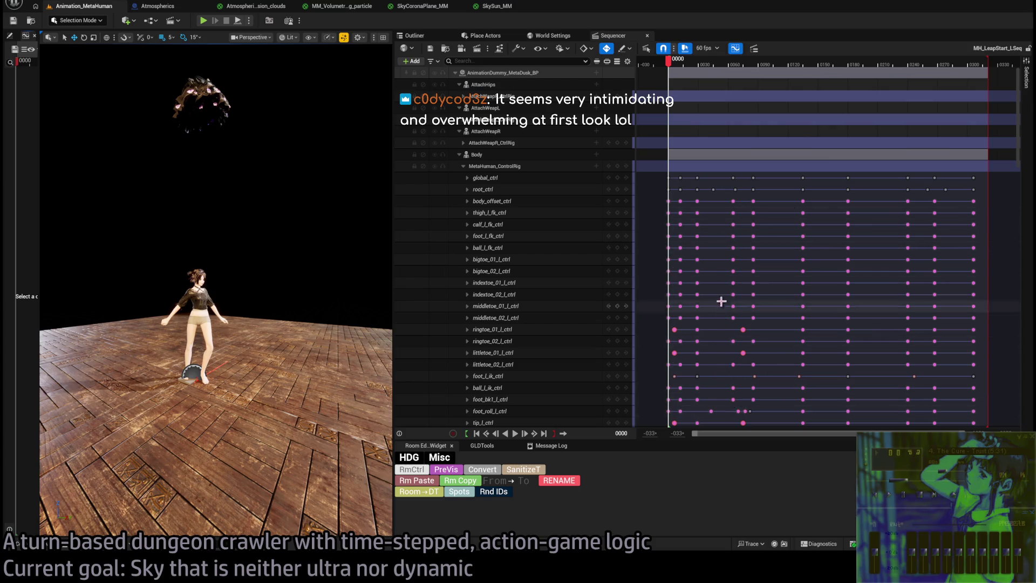
pyautogui.moveTo(242, 92); pyautogui.dragTo(256, 105)
# - Move closer to the character, play the leap-start animation and scrub it to frame 0038
pyautogui.moveTo(307, 243); pyautogui.dragTo(107, 232)
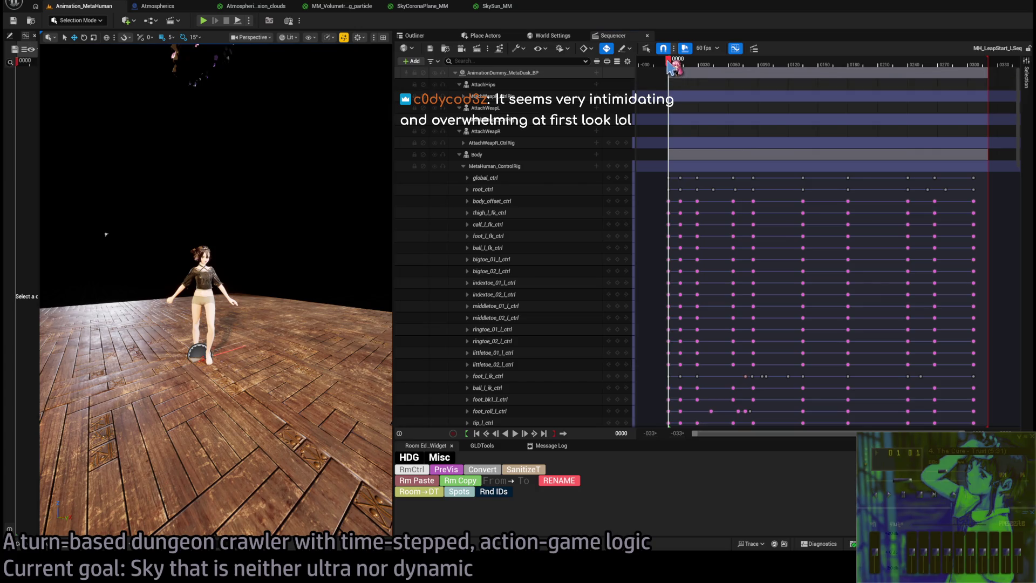
pyautogui.press('space')
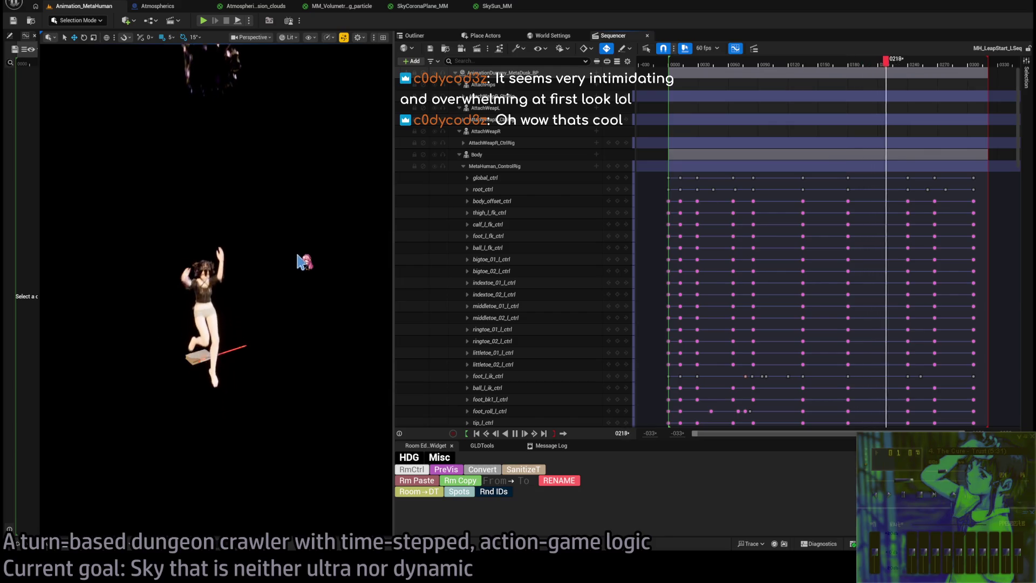
pyautogui.moveTo(683, 62)
pyautogui.mouseDown()
pyautogui.moveTo(672, 64)
pyautogui.moveTo(939, 66)
pyautogui.mouseUp()
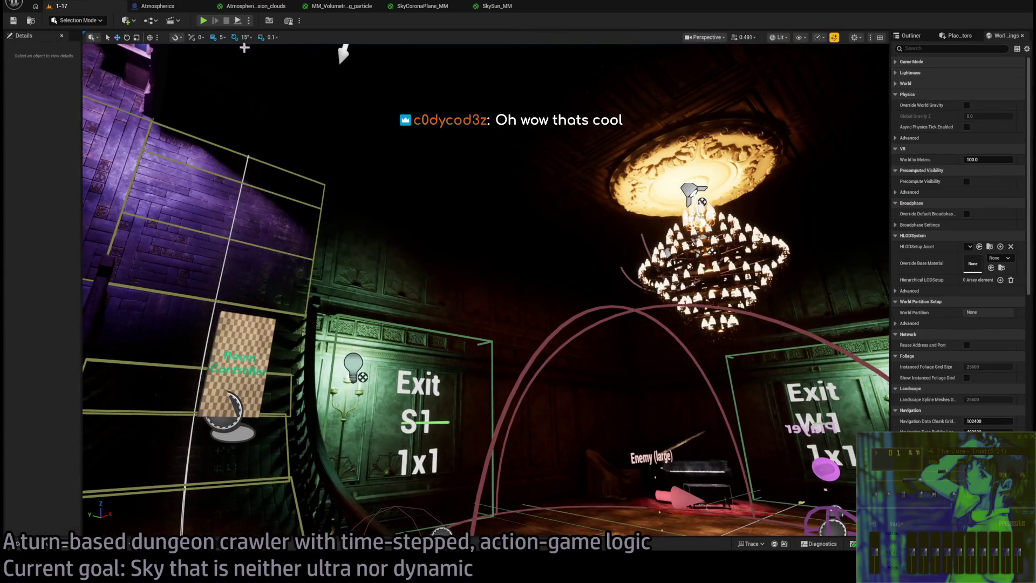
# - Play-test level 1-17 with Alt+P, queuing lunge and slash attacks and confirming each turn
pyautogui.hotkey('alt', 'p')
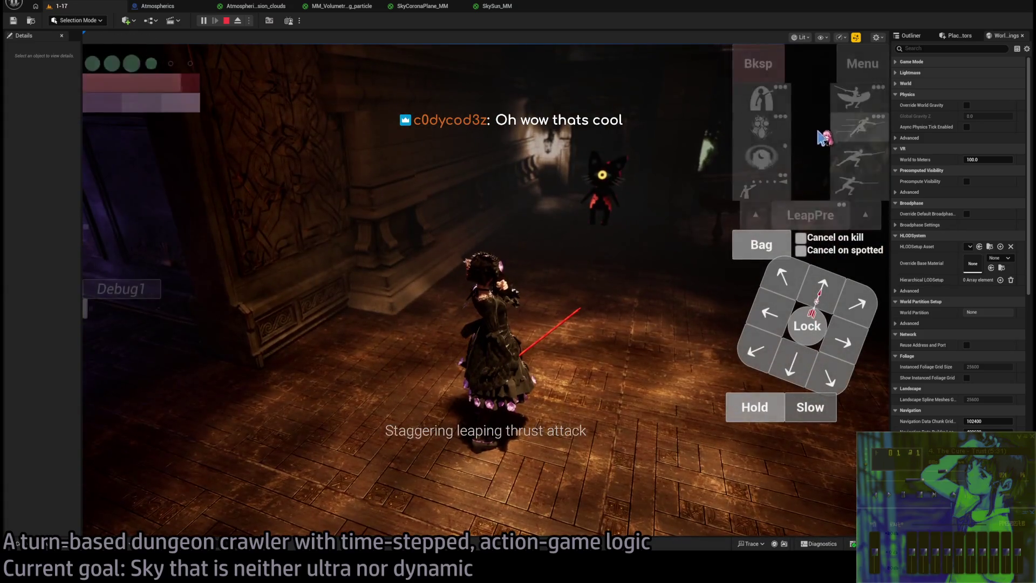
pyautogui.click(842, 157)
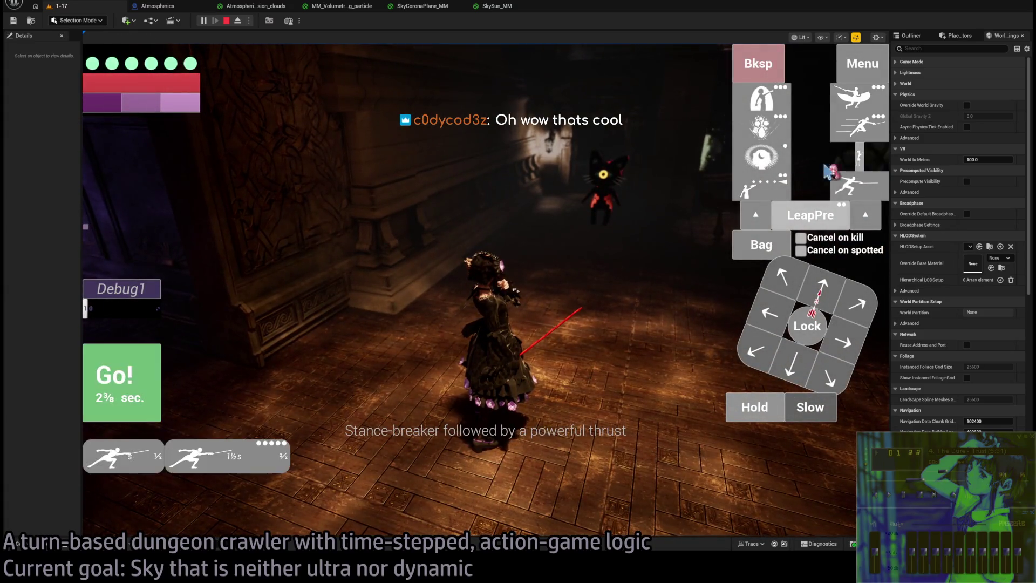
pyautogui.click(145, 388)
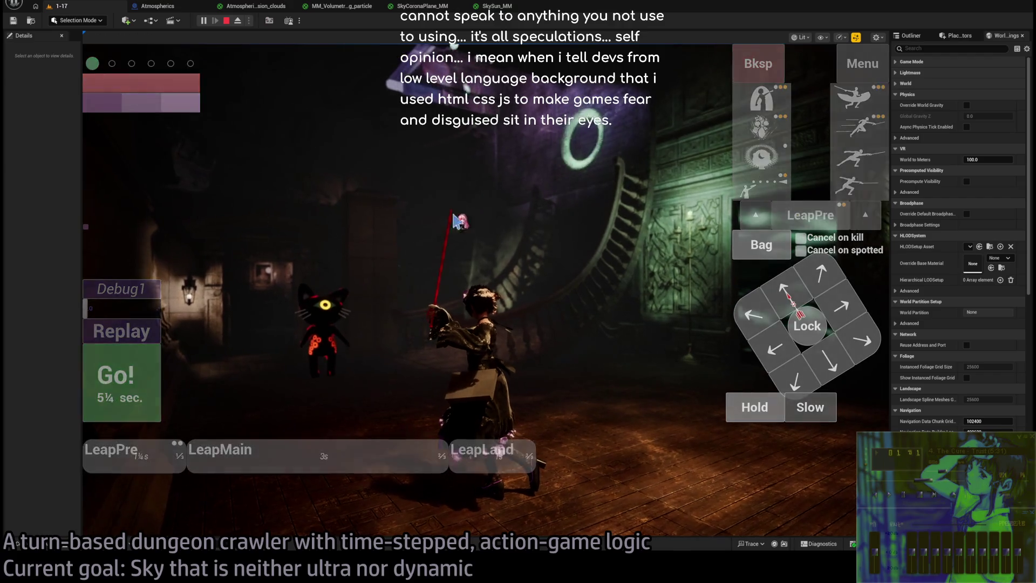
pyautogui.click(510, 322)
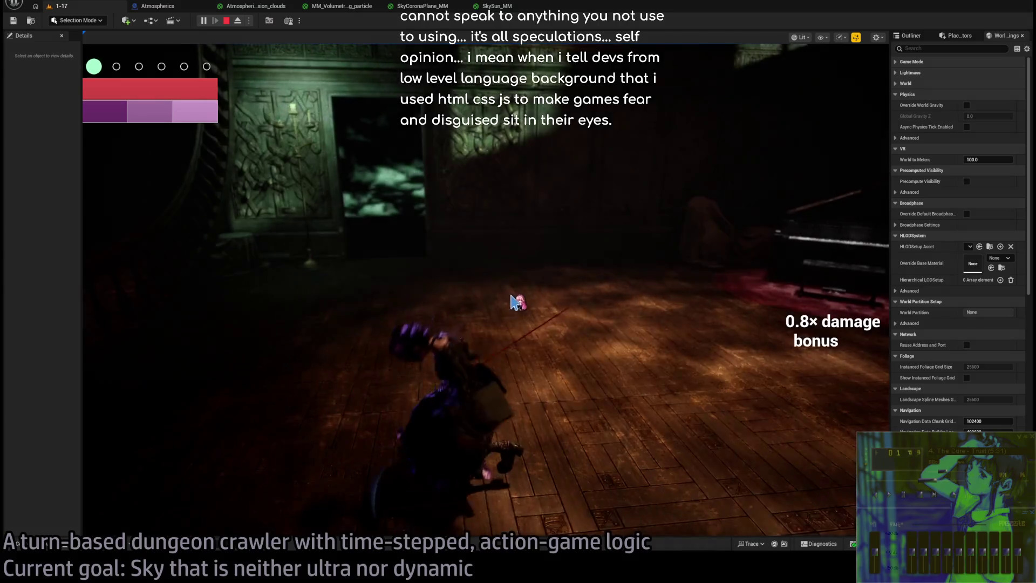
pyautogui.click(512, 306)
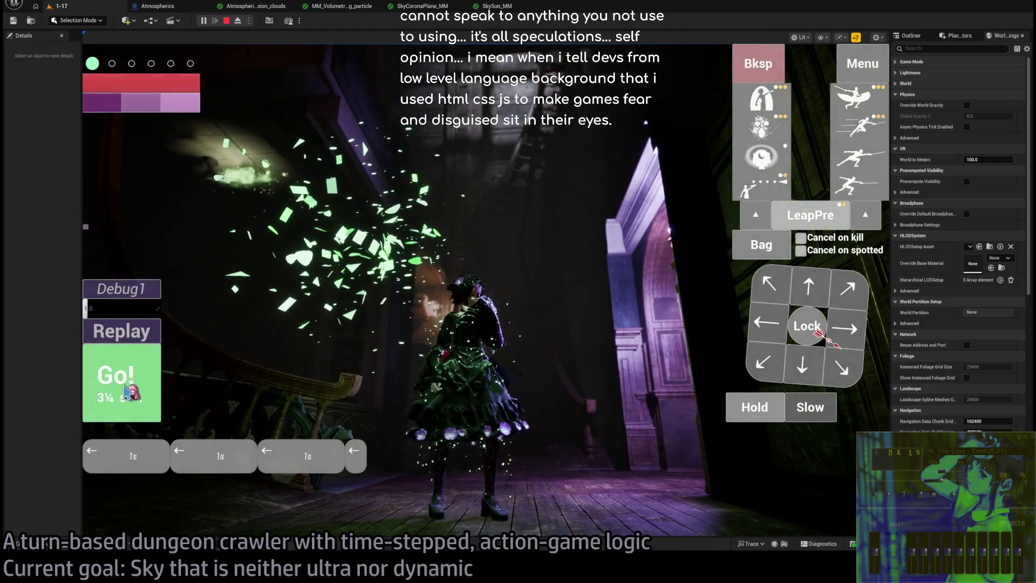
pyautogui.click(124, 384)
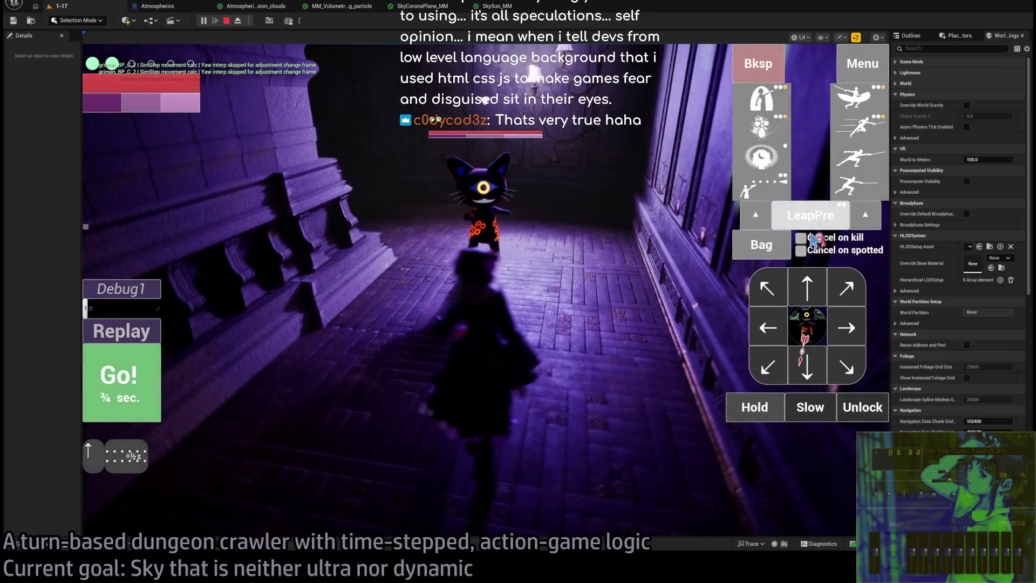
# - Queue a lunge and three thrust attacks and execute the turn
pyautogui.click(862, 106)
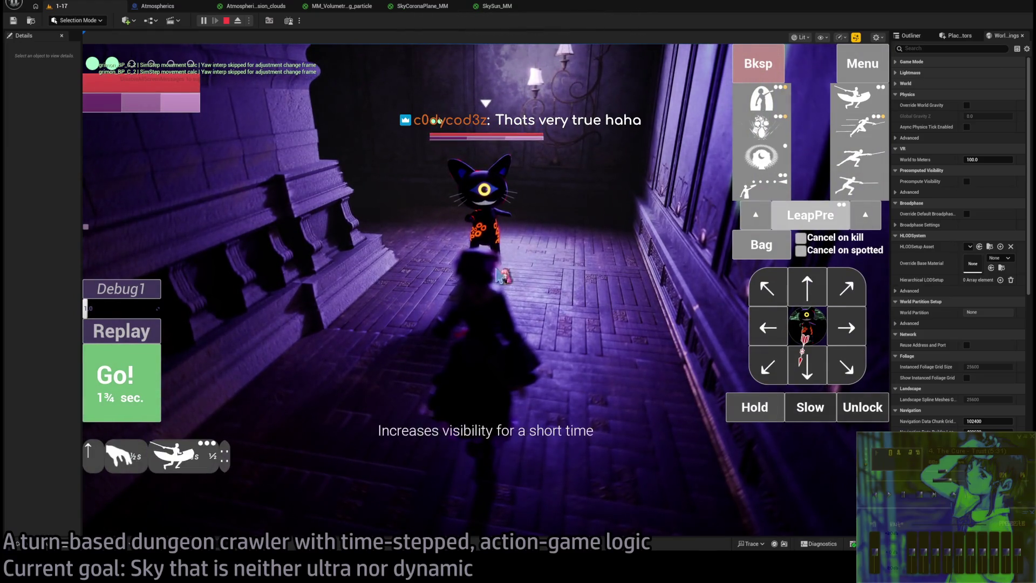
pyautogui.click(855, 189)
pyautogui.click(112, 395)
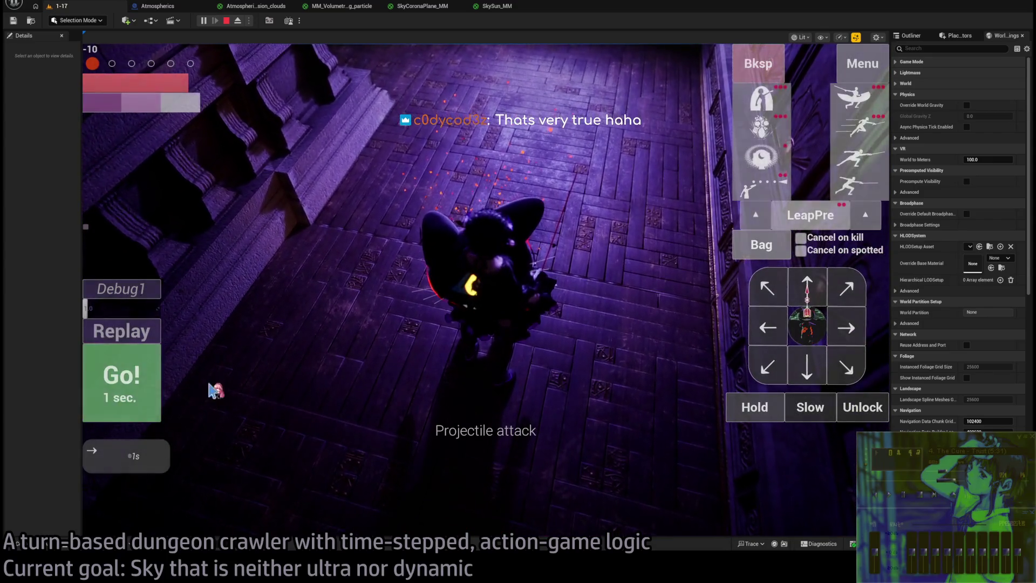
pyautogui.click(129, 391)
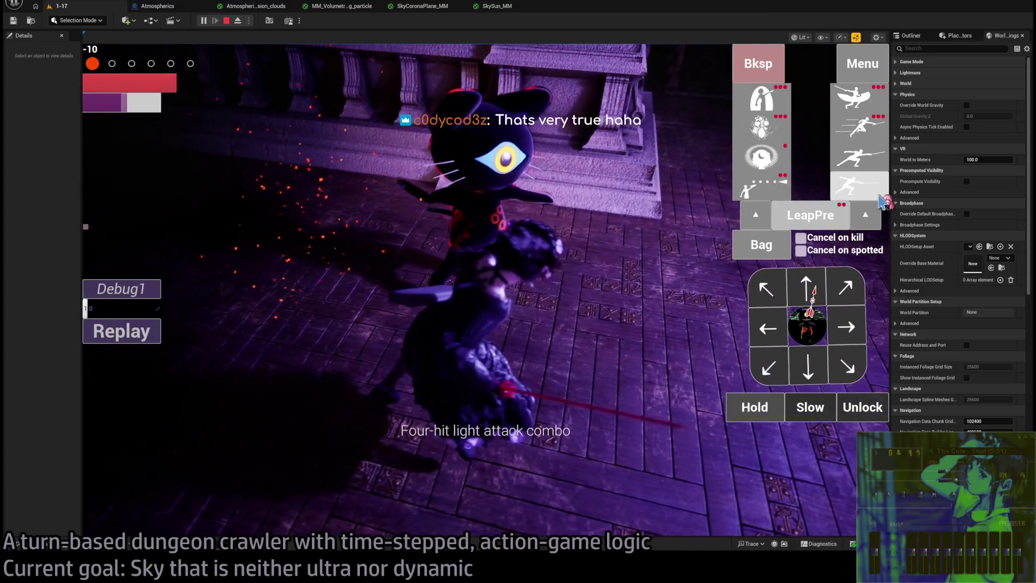
# - Fire a projectile turn, then end the play test and switch to the PSO Precaching docs
pyautogui.click(880, 197)
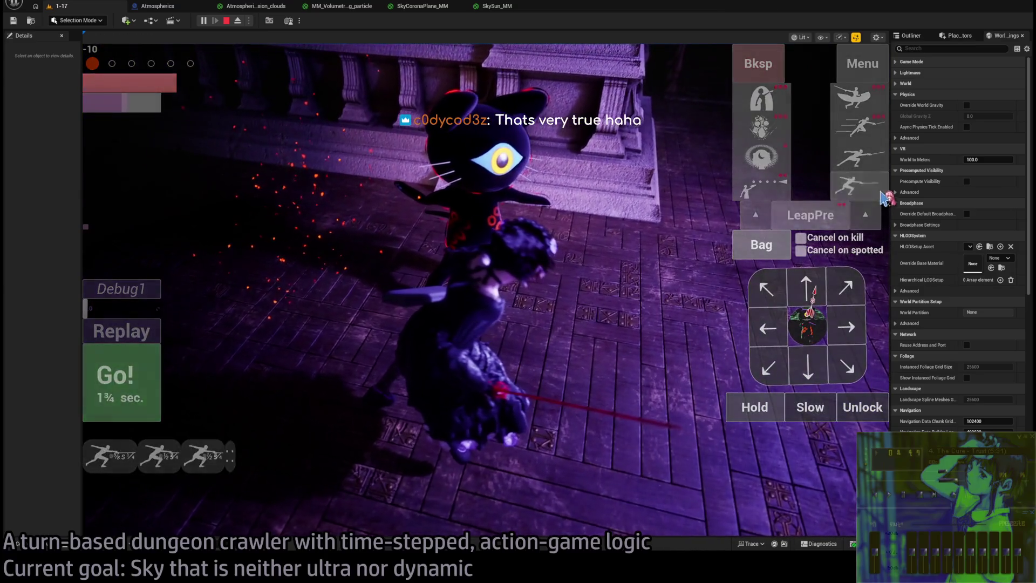
pyautogui.click(127, 378)
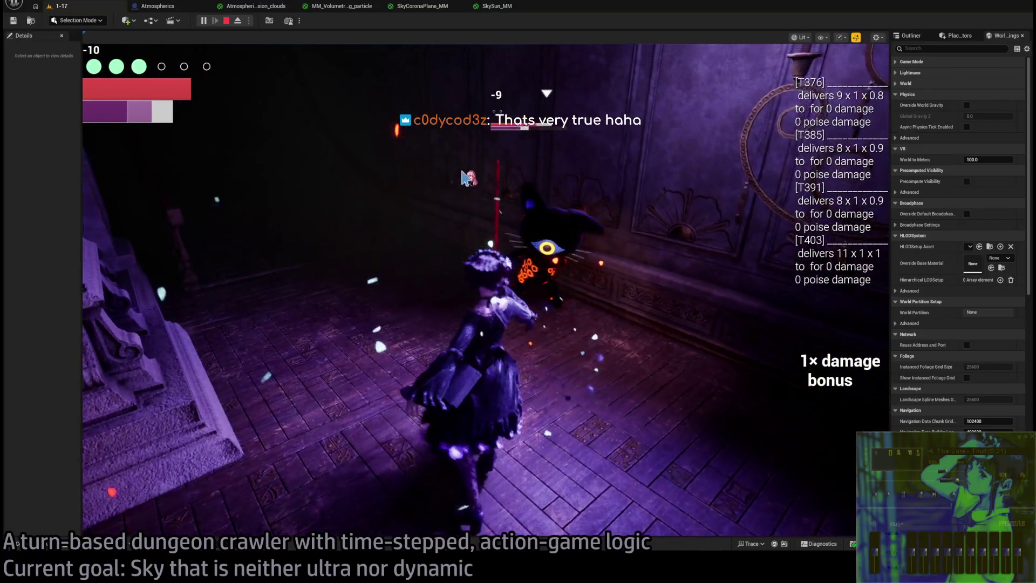
pyautogui.press('Escape')
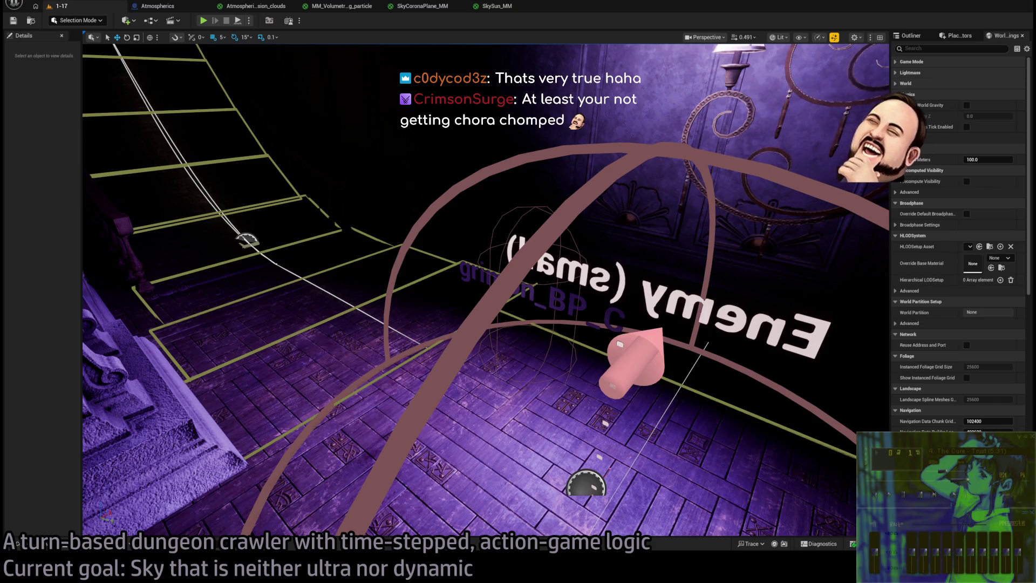
pyautogui.hotkey('alt', 'Tab')
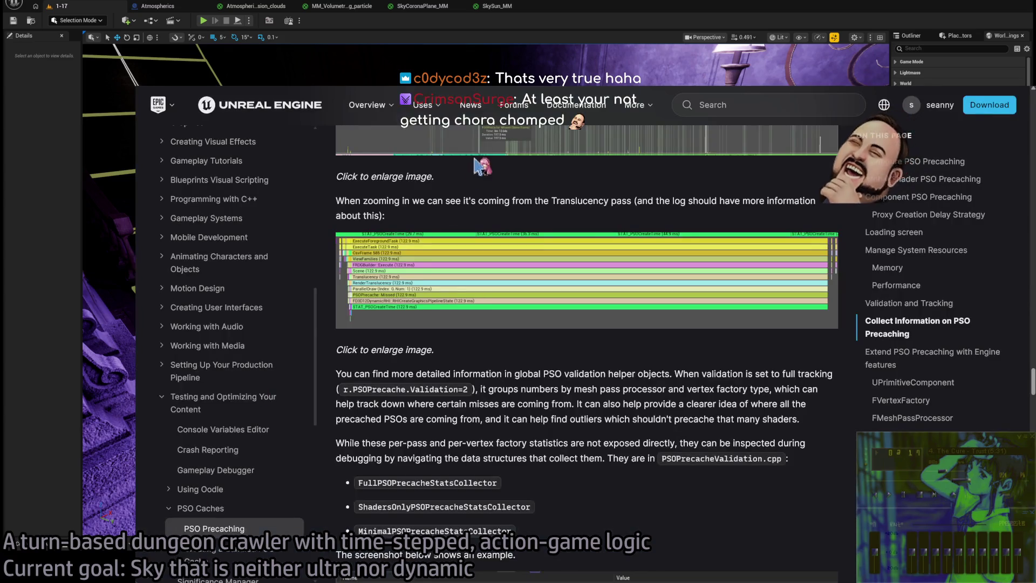
# - Search Twitch for the 5thFunction channel, browse its videos and home view, then leave Twitch
pyautogui.hotkey('ctrl', 'Tab')
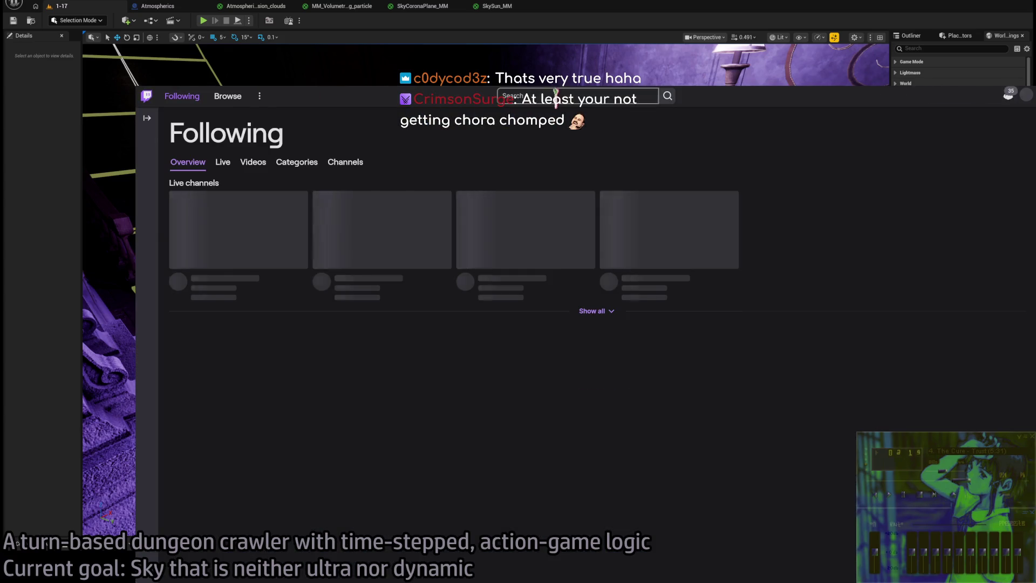
pyautogui.click(555, 98)
pyautogui.write('t5thfunc')
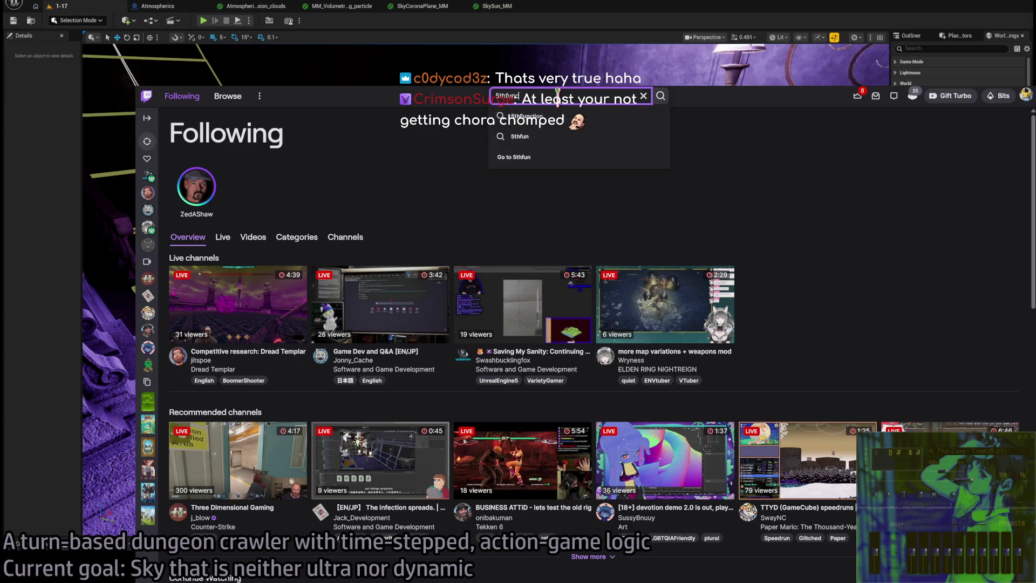
pyautogui.click(539, 115)
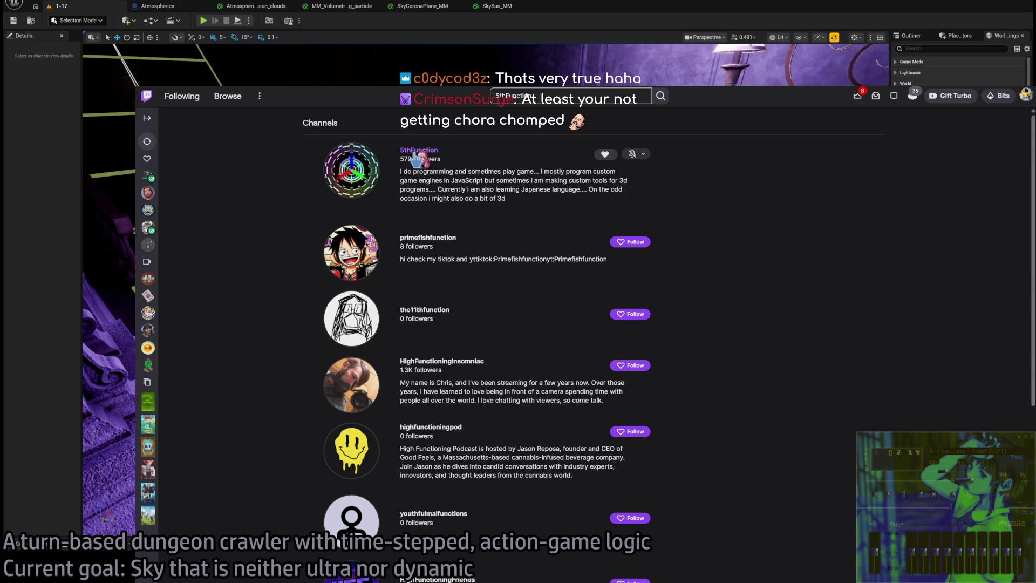
pyautogui.click(416, 152)
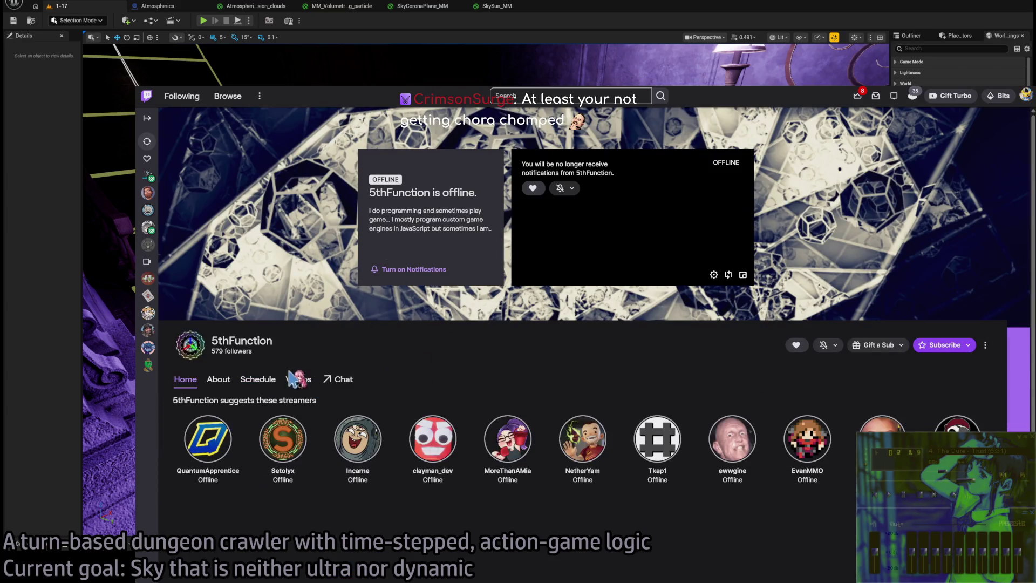
pyautogui.click(298, 380)
pyautogui.click(218, 383)
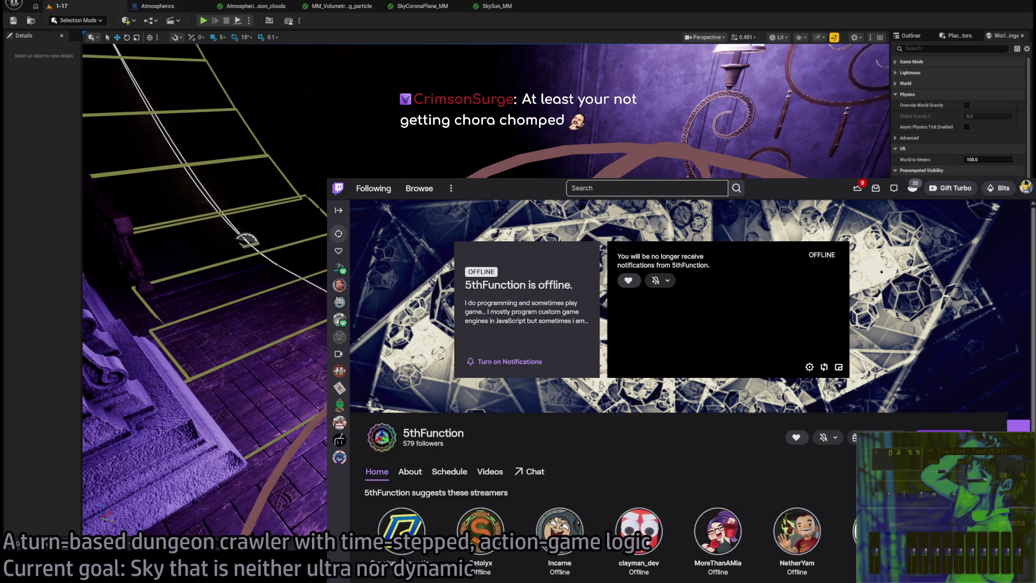
pyautogui.hotkey('alt', 'Tab')
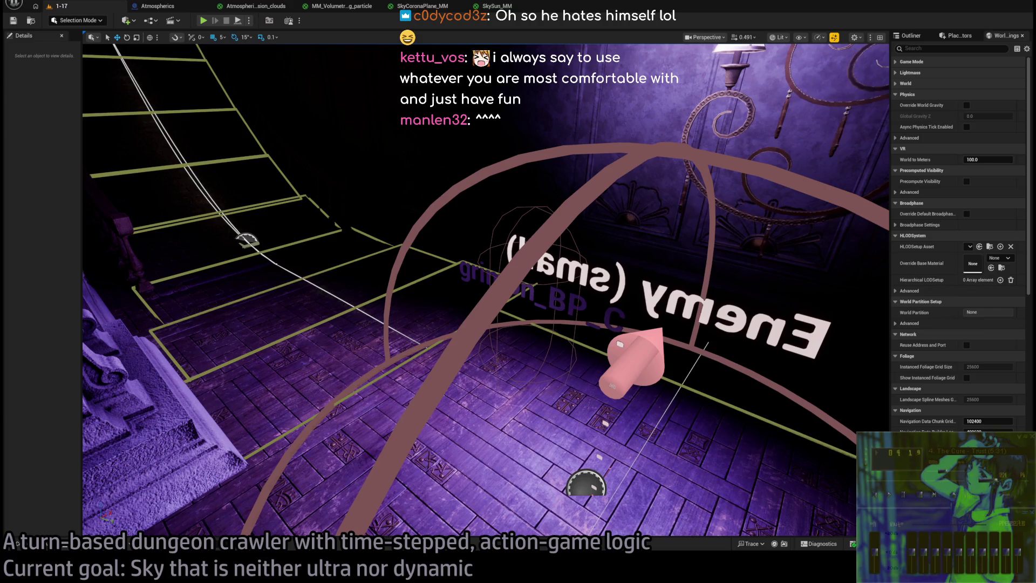
# - Fly the camera into the dark corridor, run a brief Play-in-Editor test, then return to SkySun_MM
pyautogui.moveTo(486, 291); pyautogui.dragTo(397, 252)
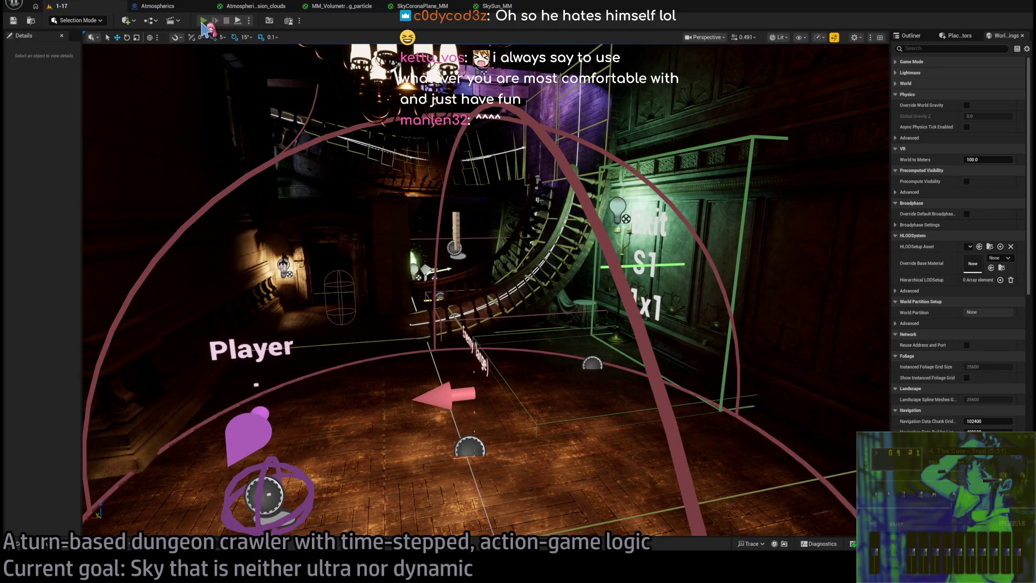
pyautogui.click(203, 21)
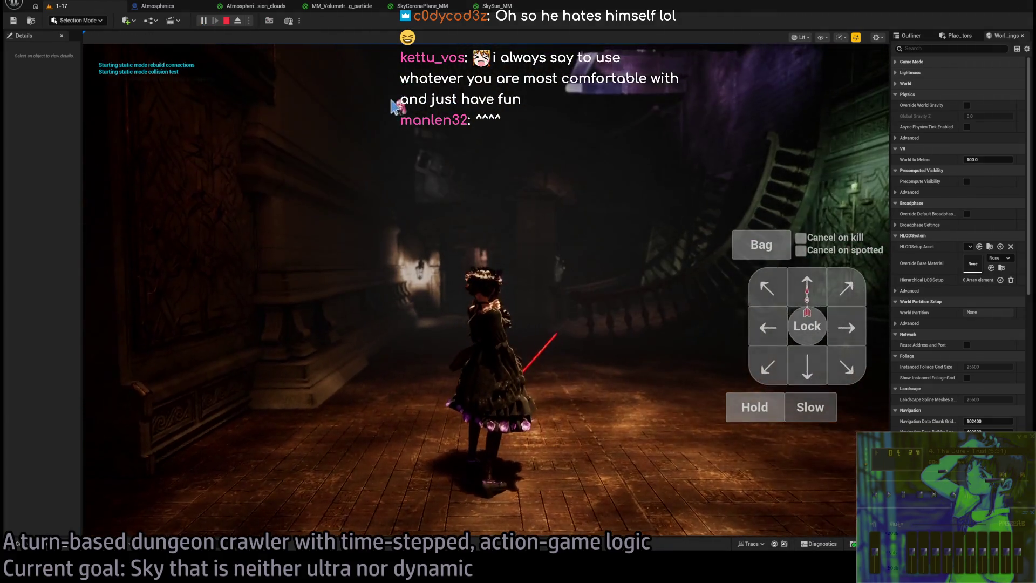
pyautogui.press('Escape')
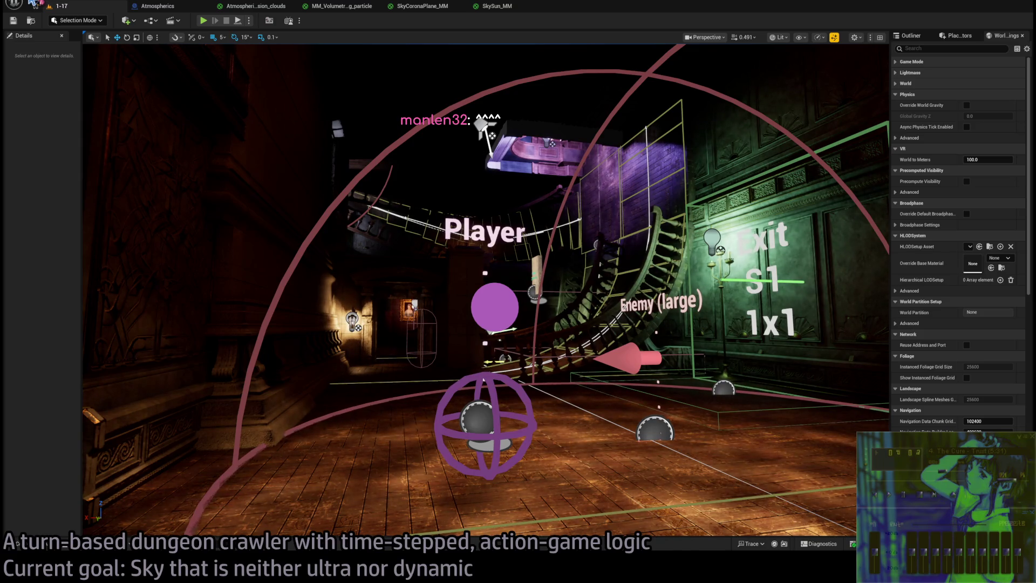
pyautogui.click(496, 6)
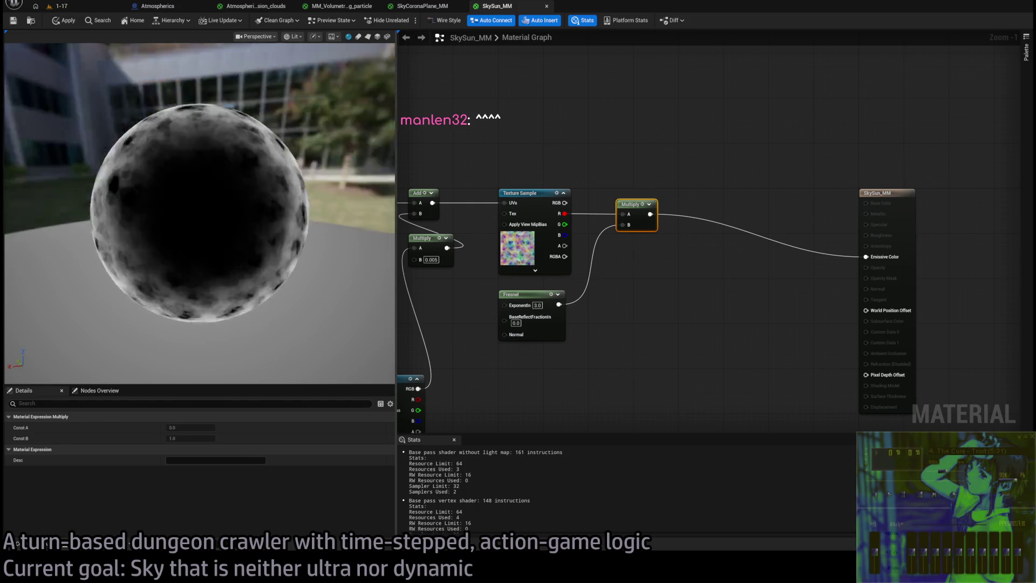
# - Nudge the Multiply node and orbit and zoom the SkySun_MM preview sphere
pyautogui.moveTo(621, 205)
pyautogui.mouseDown()
pyautogui.moveTo(610, 199)
pyautogui.moveTo(633, 203)
pyautogui.moveTo(595, 199)
pyautogui.mouseUp()
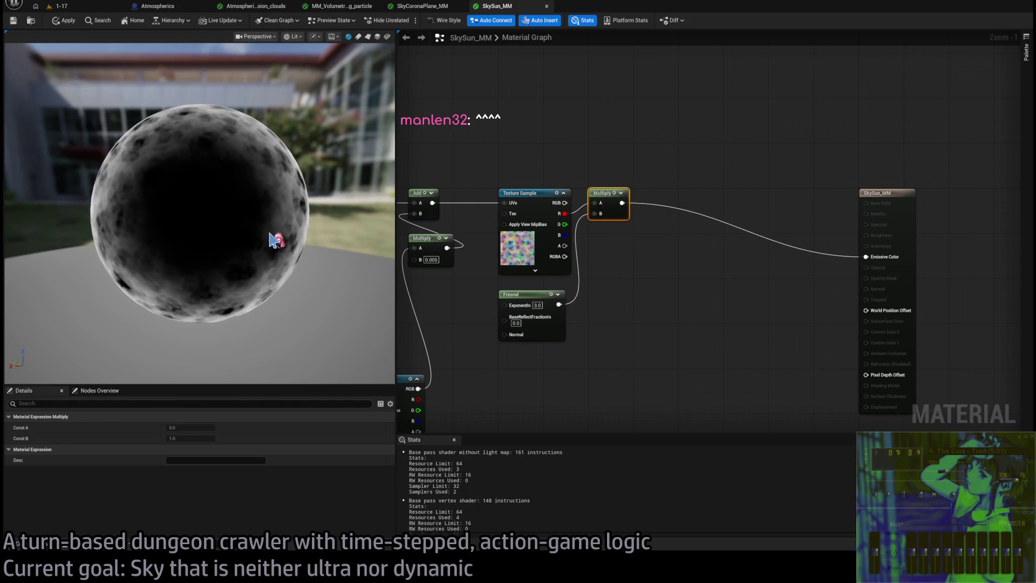
pyautogui.moveTo(268, 215)
pyautogui.mouseDown()
pyautogui.moveTo(253, 194)
pyautogui.moveTo(266, 215)
pyautogui.mouseUp()
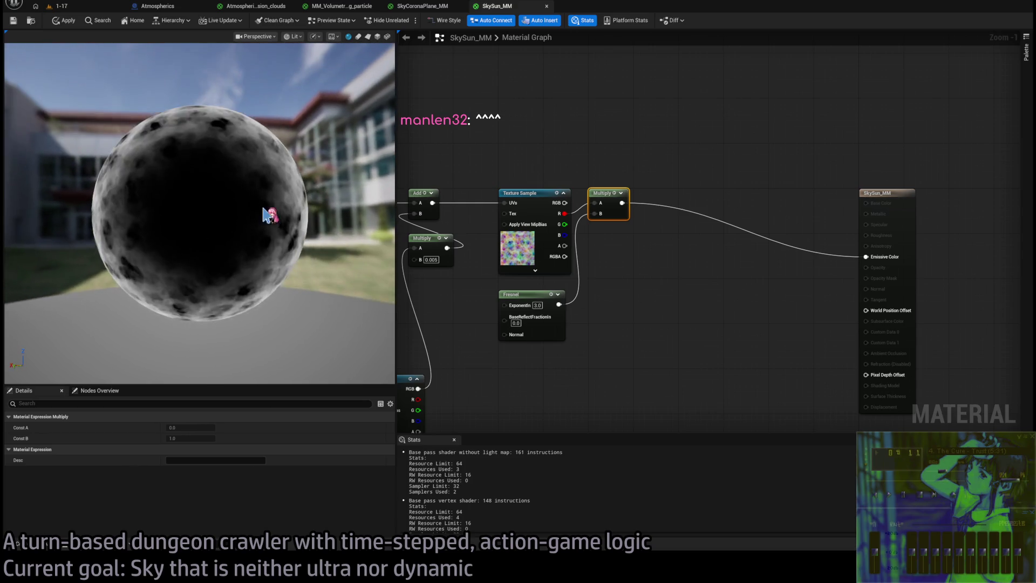
pyautogui.scroll(-10, 265, 215)
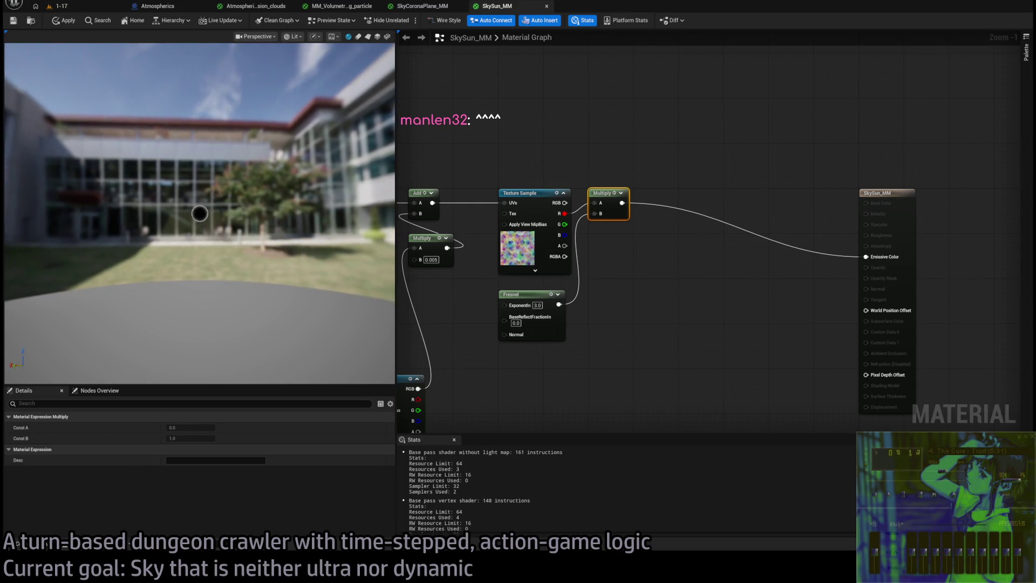
pyautogui.scroll(2, 199, 213)
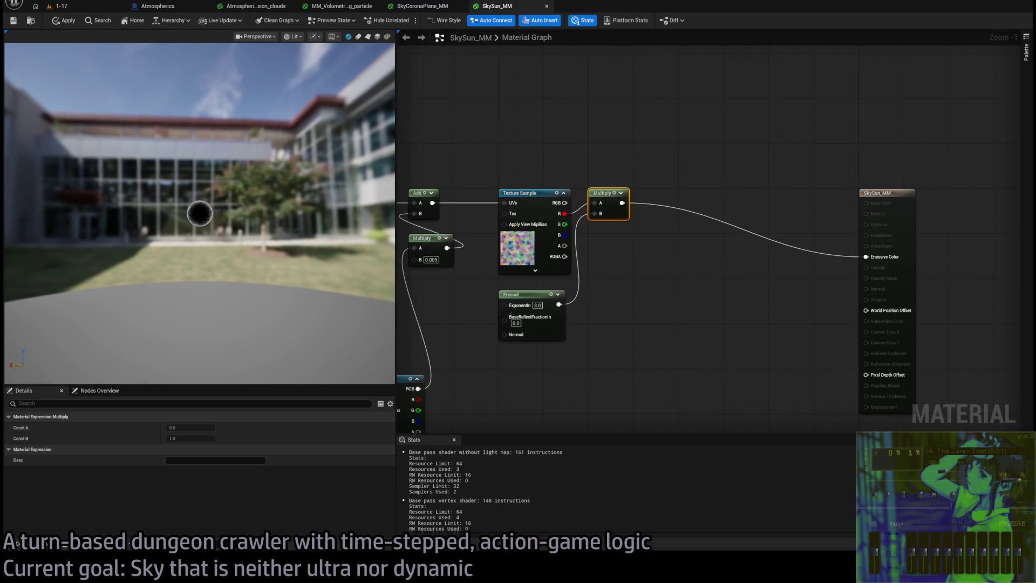
pyautogui.scroll(3, 200, 214)
pyautogui.scroll(3, 200, 213)
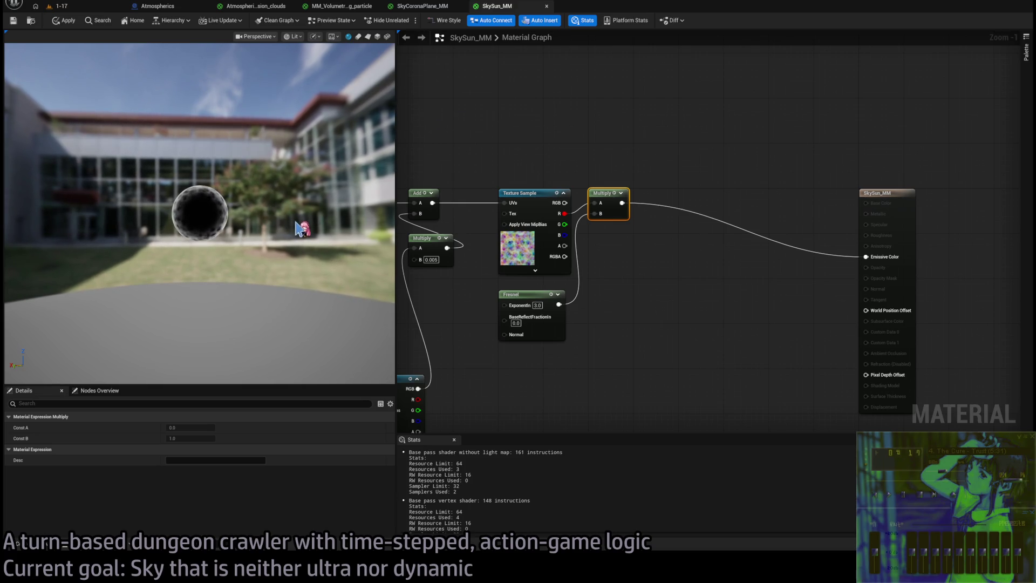
# - Set the Fresnel BaseReflectFraction to 0.1 and pan to the Local Position, Time and Make Vector3 nodes
pyautogui.moveTo(647, 294); pyautogui.dragTo(698, 258)
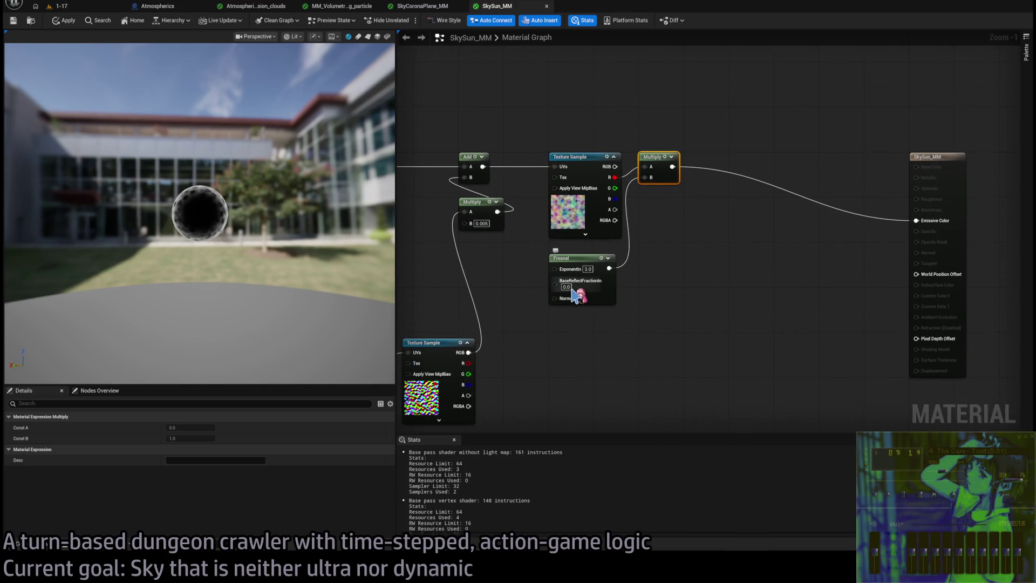
pyautogui.press('Return')
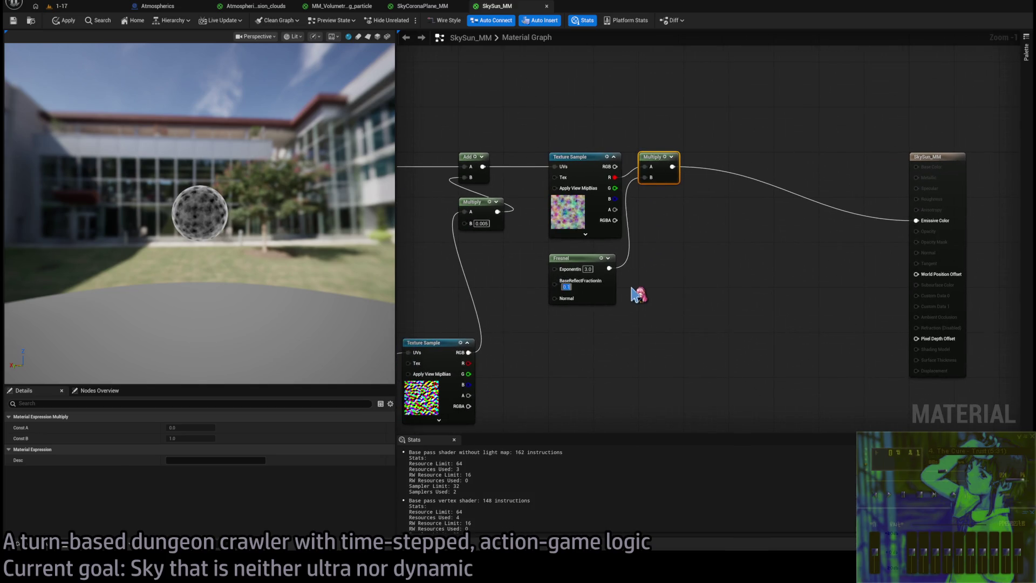
pyautogui.moveTo(674, 294); pyautogui.dragTo(860, 247)
pyautogui.moveTo(683, 227); pyautogui.dragTo(885, 235)
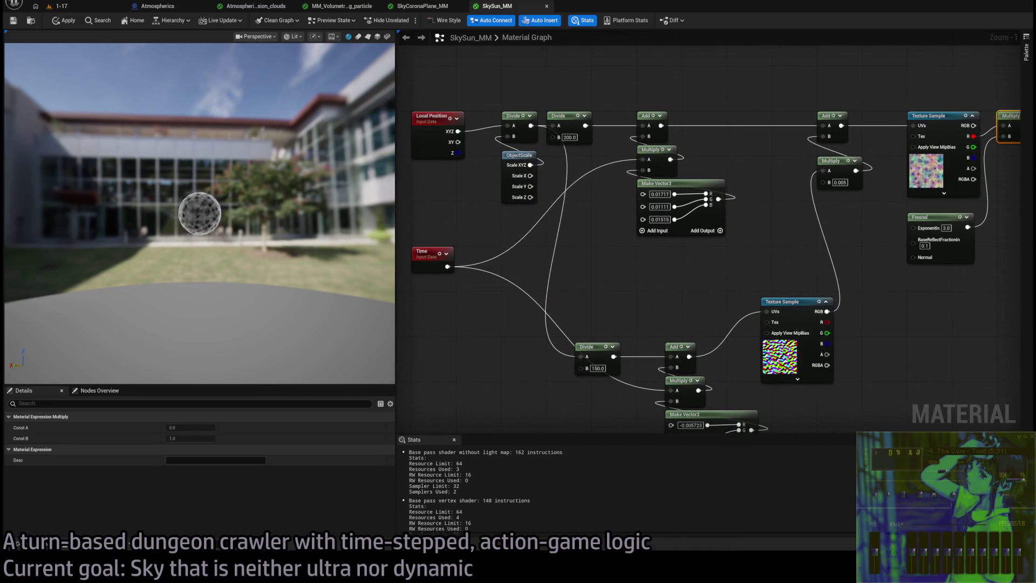
pyautogui.moveTo(601, 241); pyautogui.dragTo(691, 278)
pyautogui.scroll(1, 642, 235)
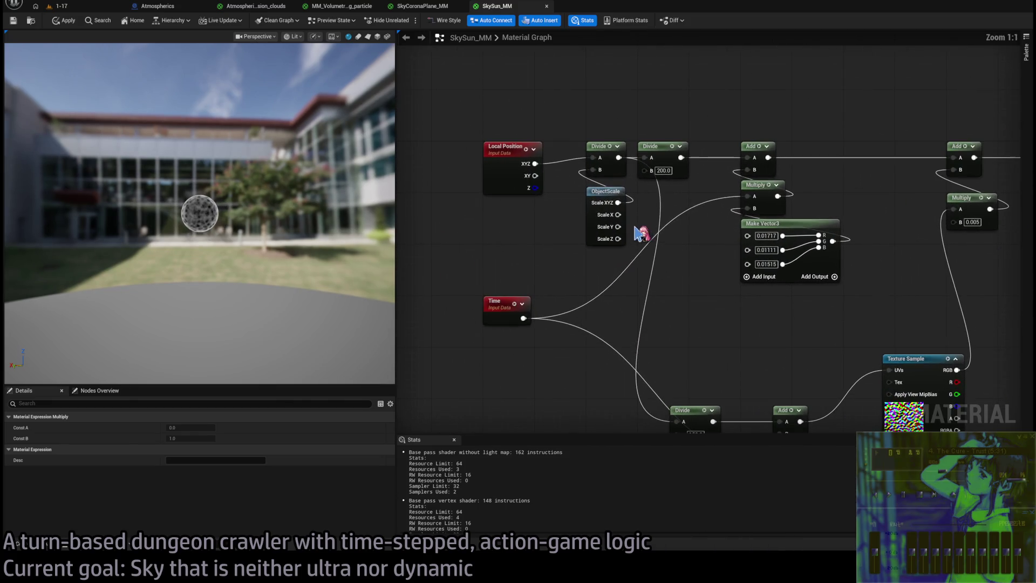
# - Raise the upper Divide node's B from 200 through 300 and 400 to 500
pyautogui.click(663, 171)
pyautogui.write('150')
pyautogui.press('Return')
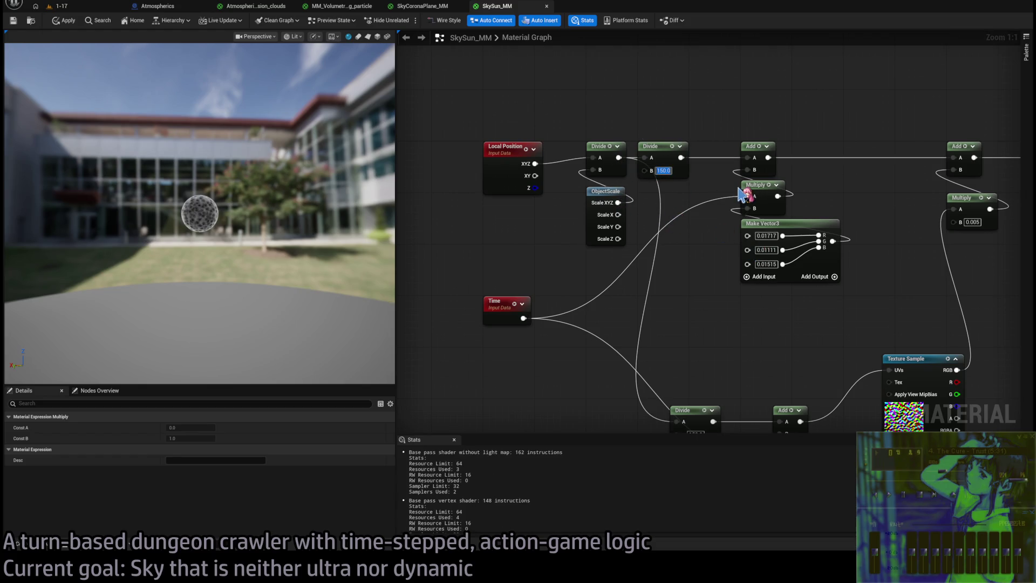
pyautogui.write('300')
pyautogui.press('Return')
pyautogui.write('400')
pyautogui.press('Return')
pyautogui.write('500')
pyautogui.press('Return')
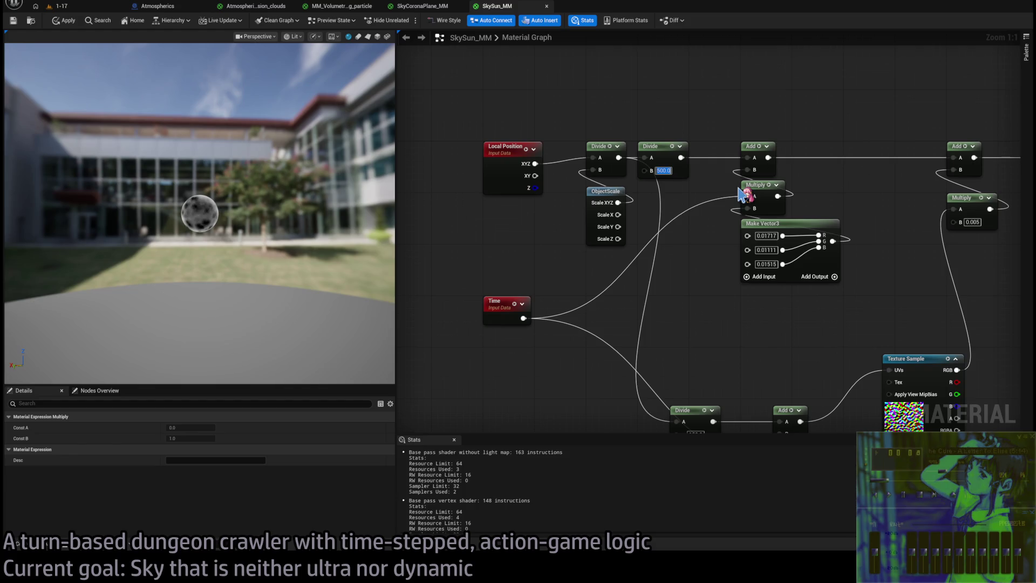
# - Set the lower Divide node's B to 300, then move the view to the Fresnel node
pyautogui.scroll(10, 244, 249)
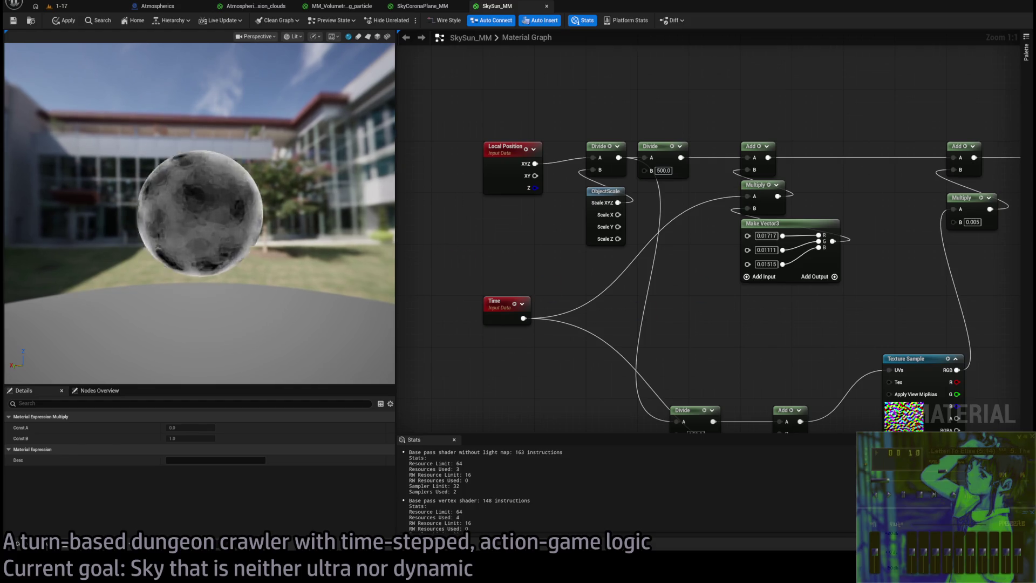
pyautogui.scroll(-10, 200, 213)
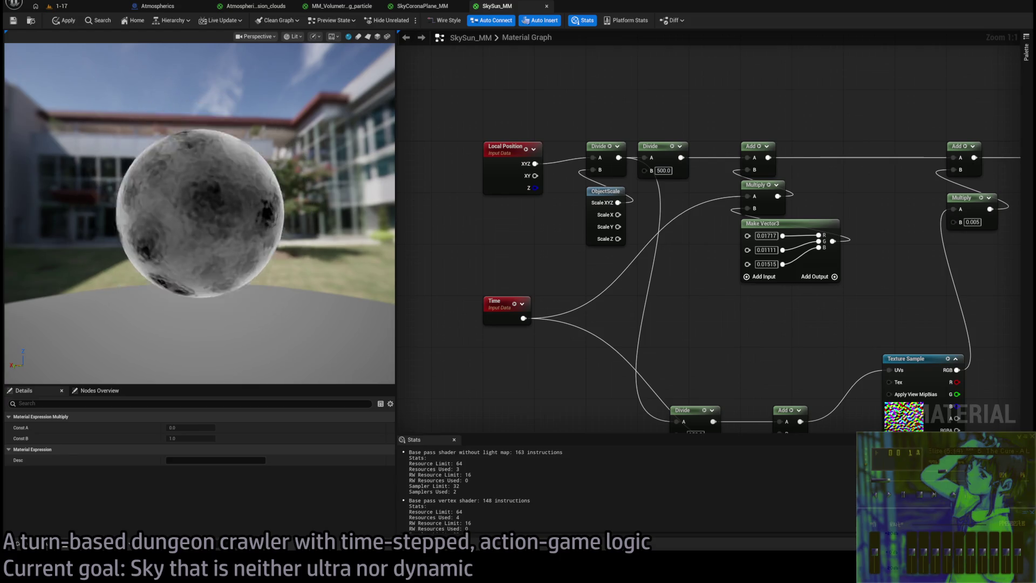
pyautogui.scroll(2, 200, 213)
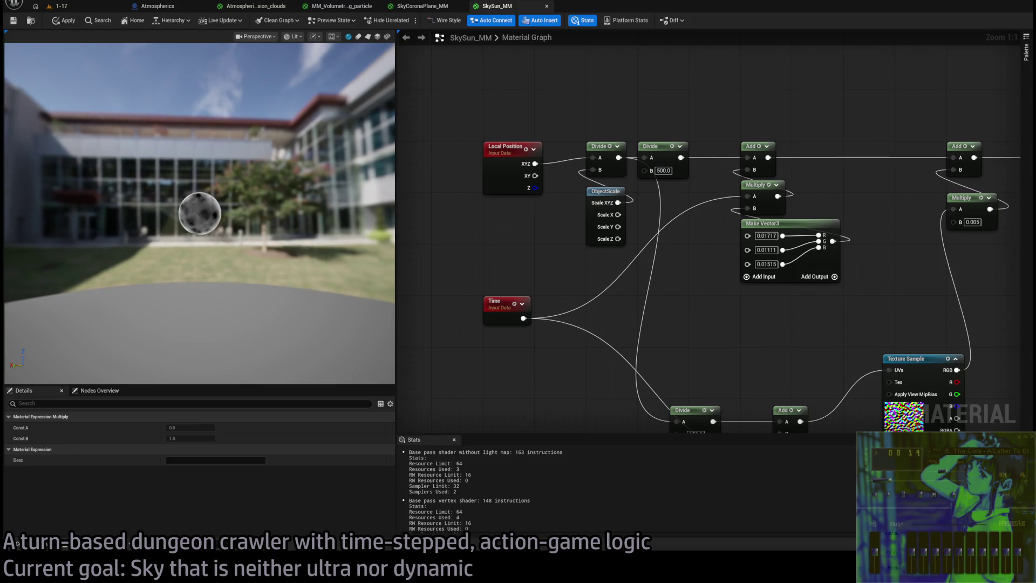
pyautogui.moveTo(872, 466)
pyautogui.mouseDown()
pyautogui.moveTo(820, 453)
pyautogui.moveTo(766, 389)
pyautogui.moveTo(642, 322)
pyautogui.mouseUp()
pyautogui.scroll(10, 356, 270)
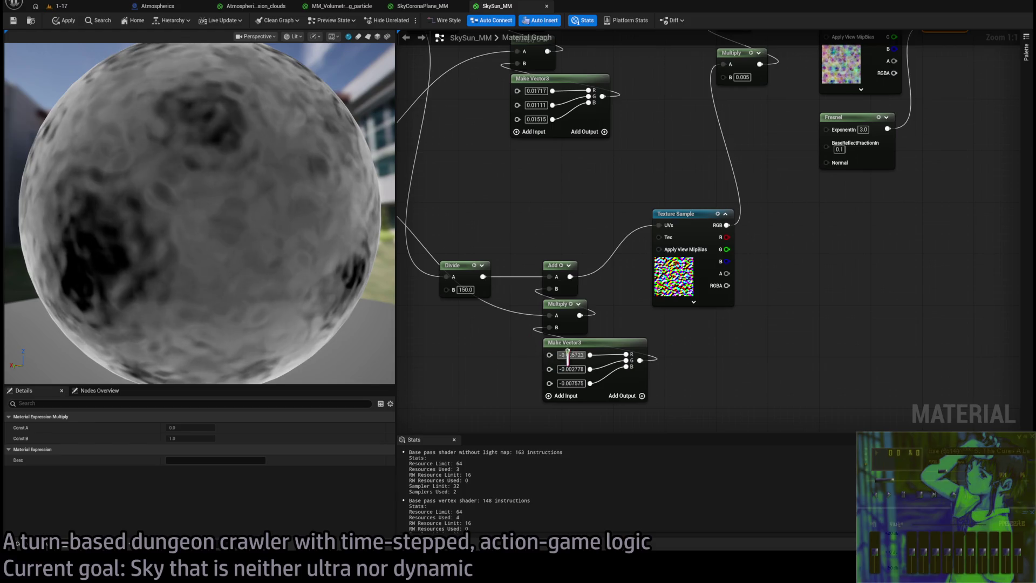
pyautogui.moveTo(541, 351); pyautogui.dragTo(643, 368)
pyautogui.write('300')
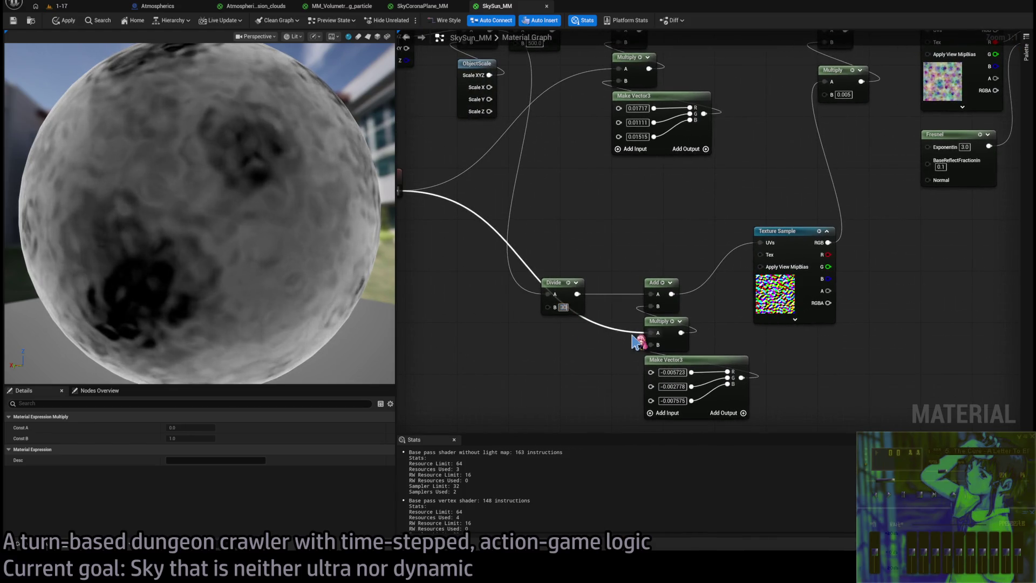
pyautogui.press('Return')
pyautogui.scroll(-5, 324, 268)
pyautogui.scroll(-3, 200, 213)
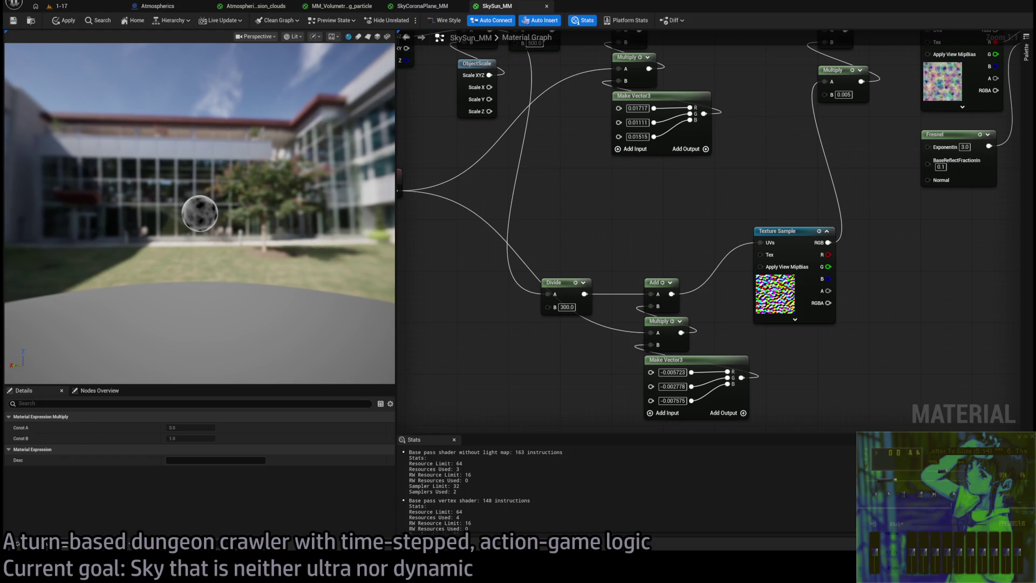
pyautogui.scroll(10, 313, 246)
pyautogui.moveTo(921, 252); pyautogui.dragTo(629, 305)
# - Lower the Fresnel BaseReflectFraction to 0.02, then to 0.01
pyautogui.click(555, 329)
pyautogui.write('0.02')
pyautogui.press('Return')
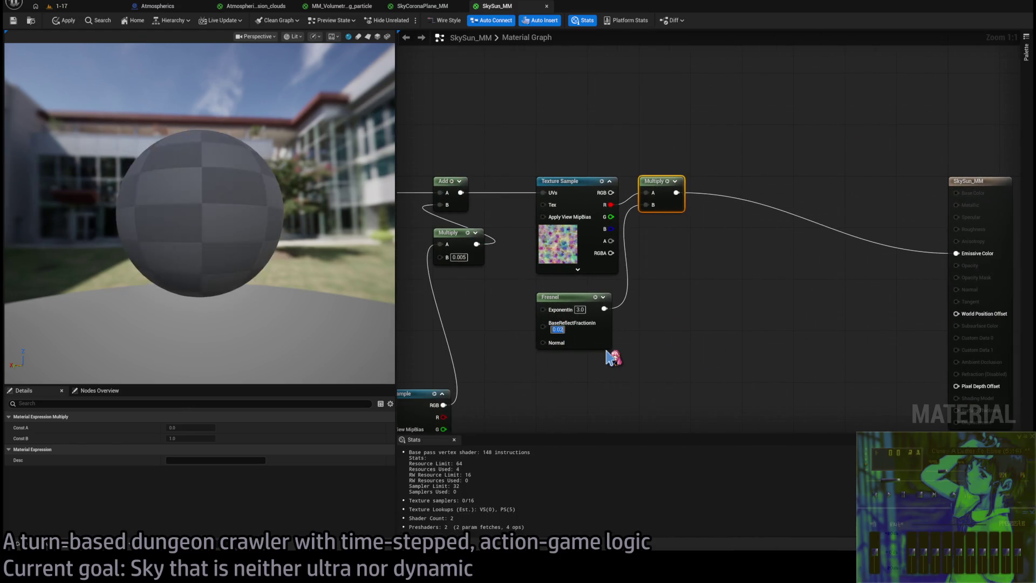
pyautogui.press('End')
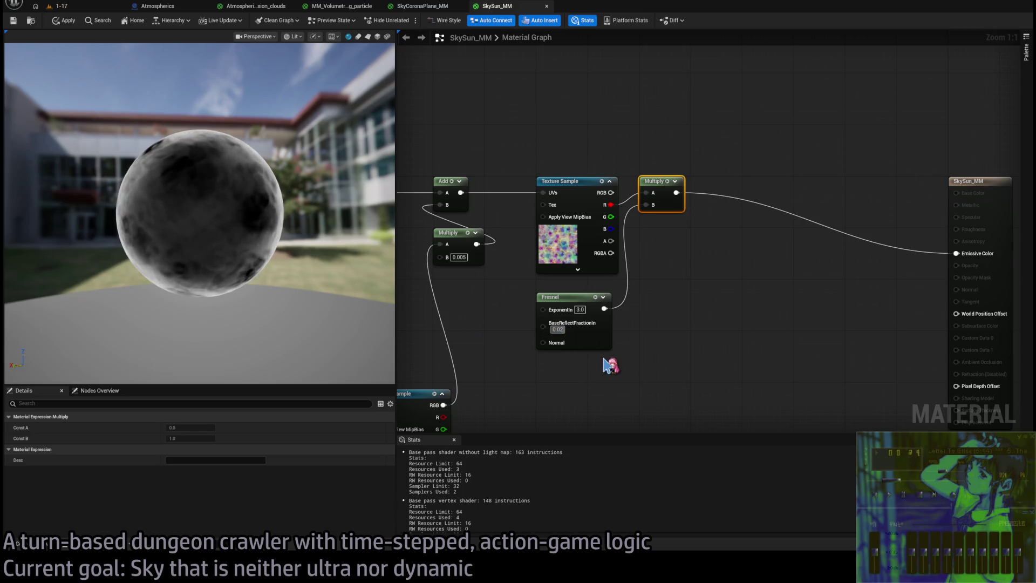
pyautogui.press('BackSpace')
pyautogui.write('1')
pyautogui.press('Return')
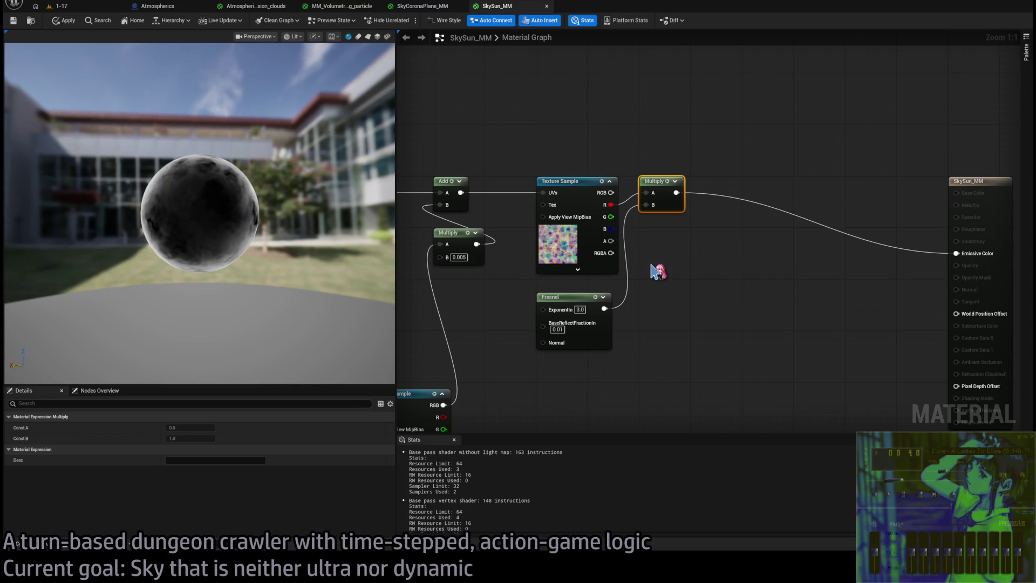
# - Add a Multiply node with B 16.0 between the existing Multiply and Emissive Color
pyautogui.click(710, 144)
pyautogui.moveTo(679, 193)
pyautogui.mouseDown()
pyautogui.moveTo(728, 171)
pyautogui.moveTo(696, 198)
pyautogui.moveTo(738, 177)
pyautogui.mouseUp()
pyautogui.click(759, 205)
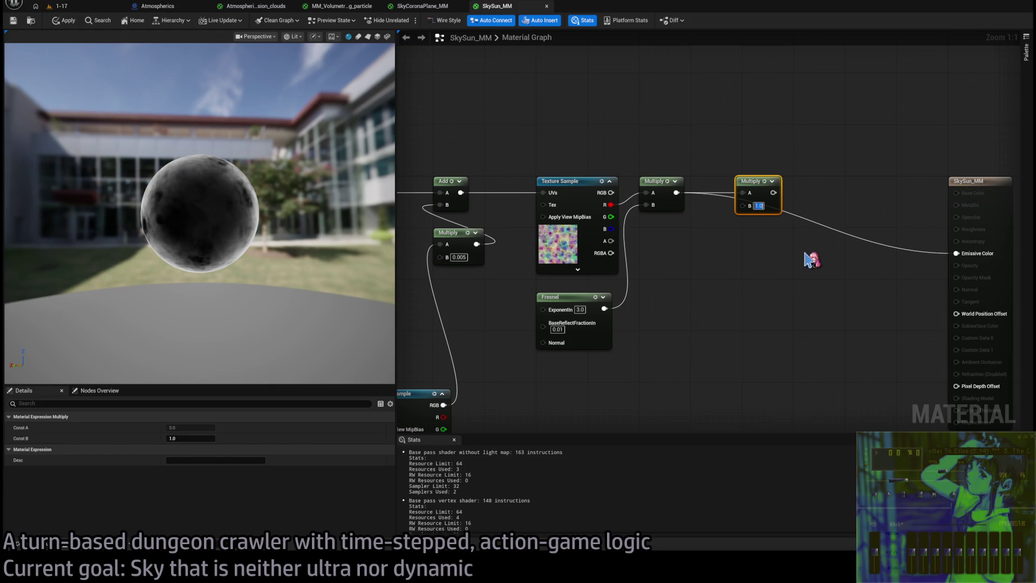
pyautogui.write('16')
pyautogui.press('Return')
pyautogui.moveTo(776, 193); pyautogui.dragTo(970, 259)
pyautogui.moveTo(748, 180); pyautogui.dragTo(755, 181)
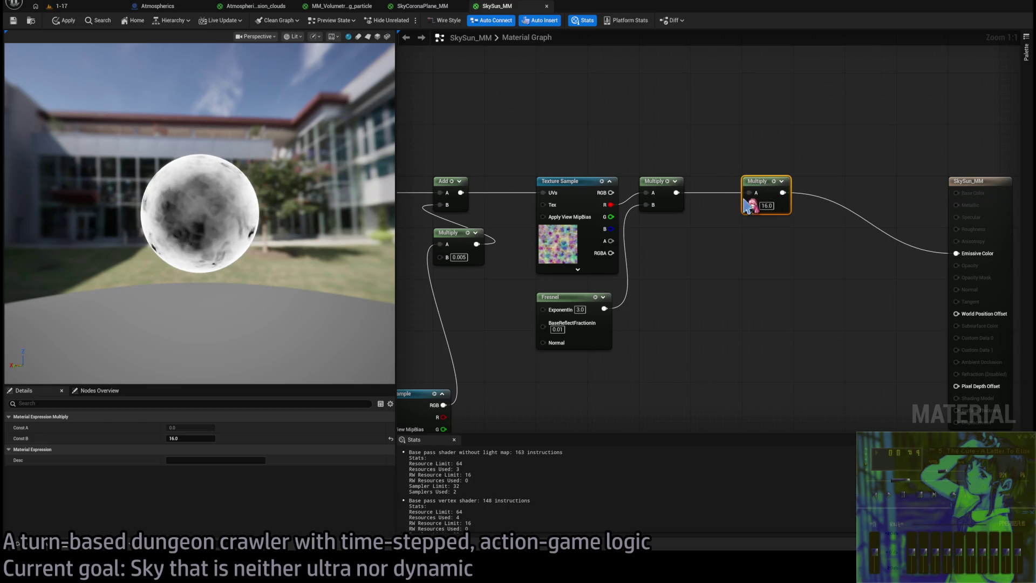
pyautogui.scroll(-3, 227, 216)
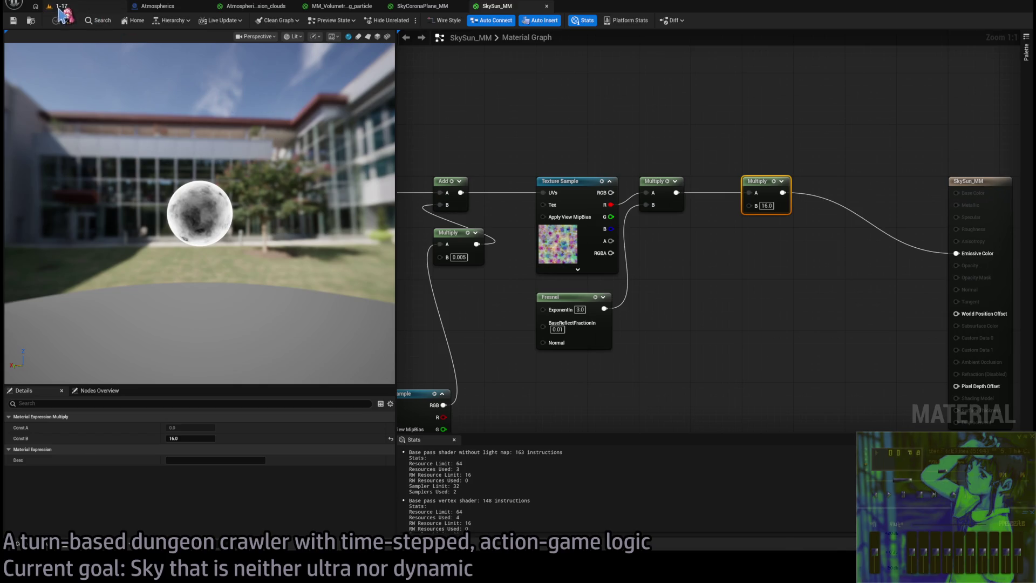
# - Return to the 1-17 level, briefly opening and closing the Content Drawer
pyautogui.click(60, 6)
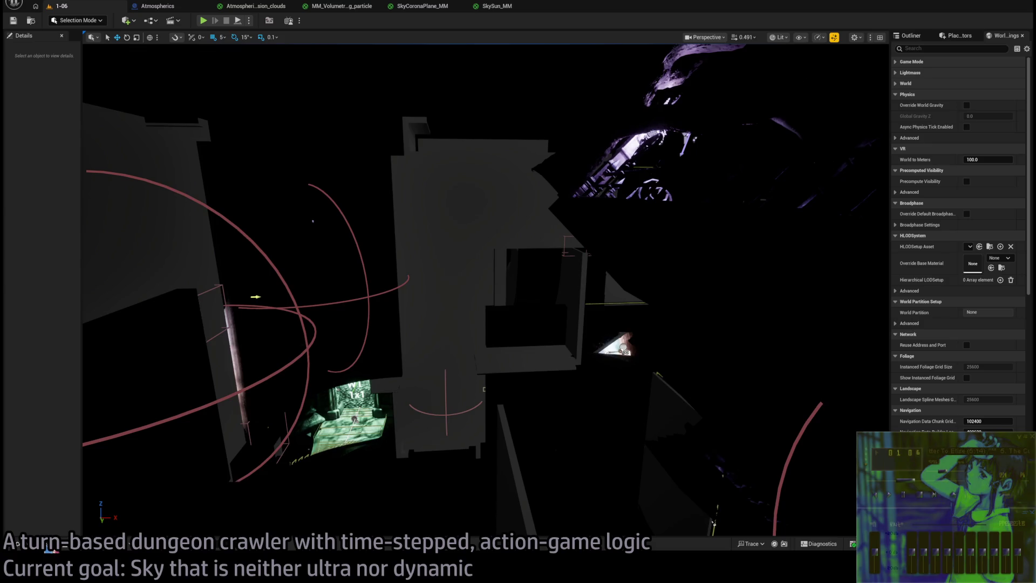
pyautogui.hotkey('ctrl', 'space')
pyautogui.click(491, 283)
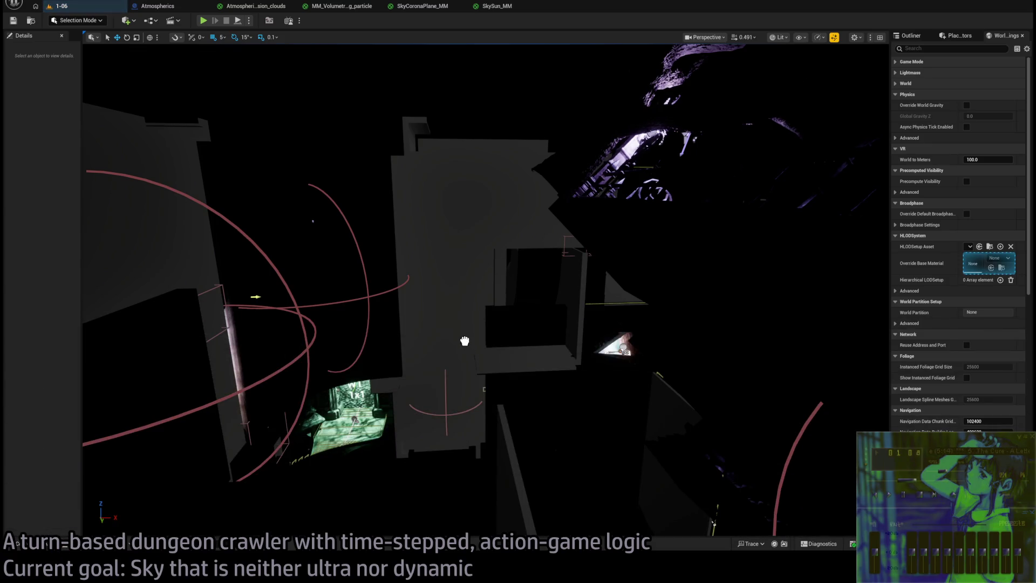
# - Browse StarterContent, Tilesets and Misc, open the Debug folder, and drag a sphere mesh into the level
pyautogui.click(22, 546)
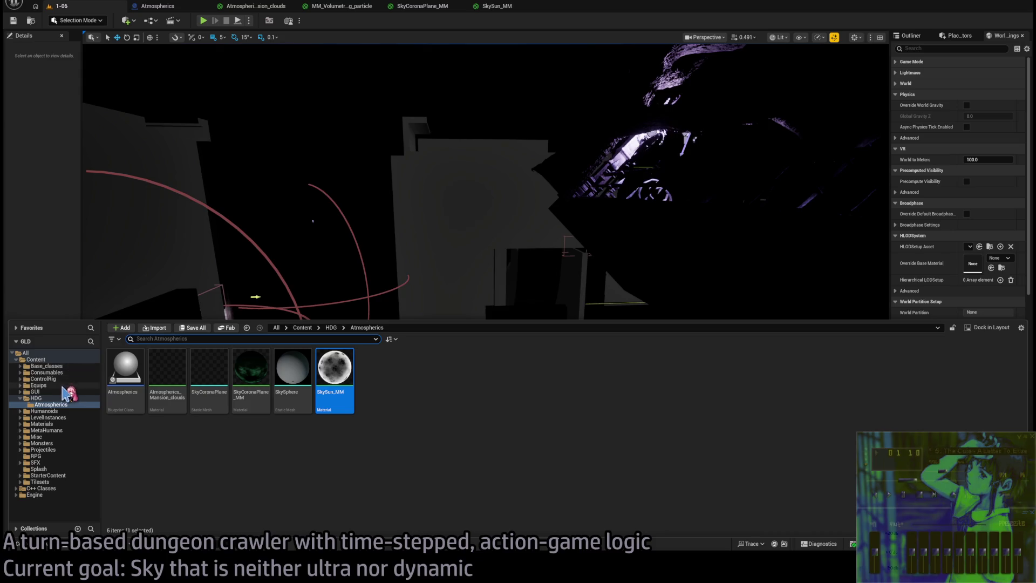
pyautogui.click(54, 476)
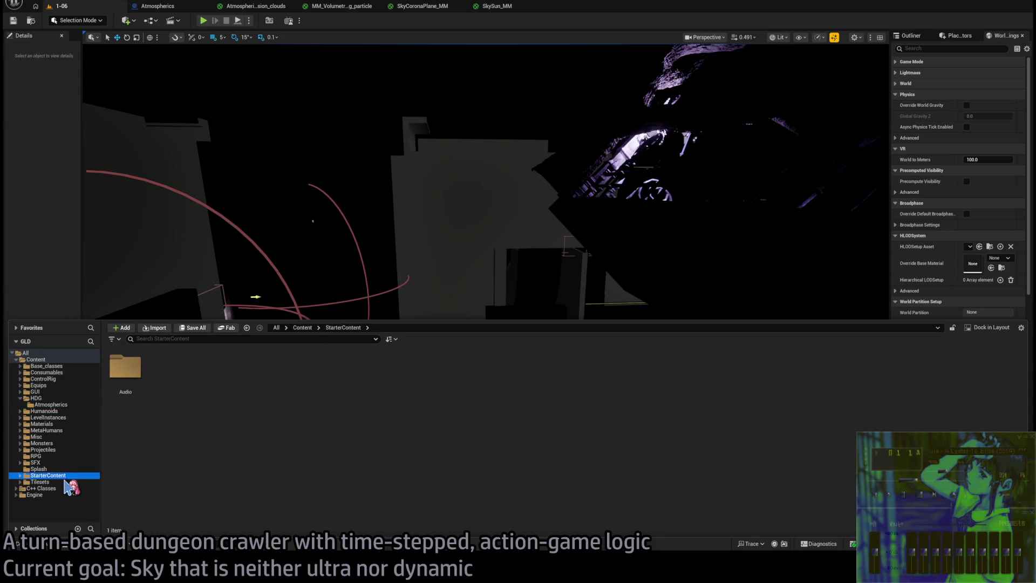
pyautogui.click(59, 482)
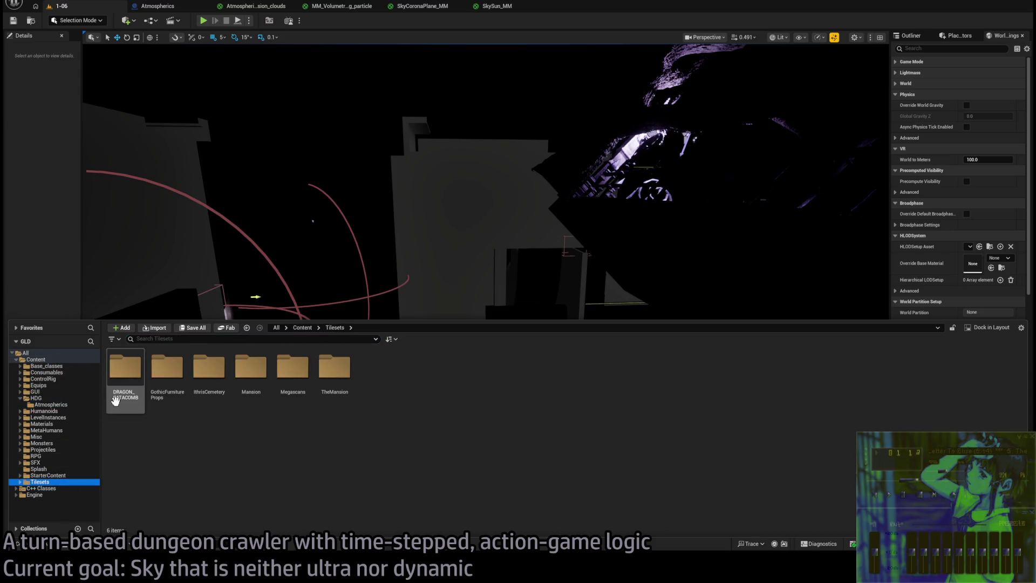
pyautogui.click(59, 475)
pyautogui.click(38, 437)
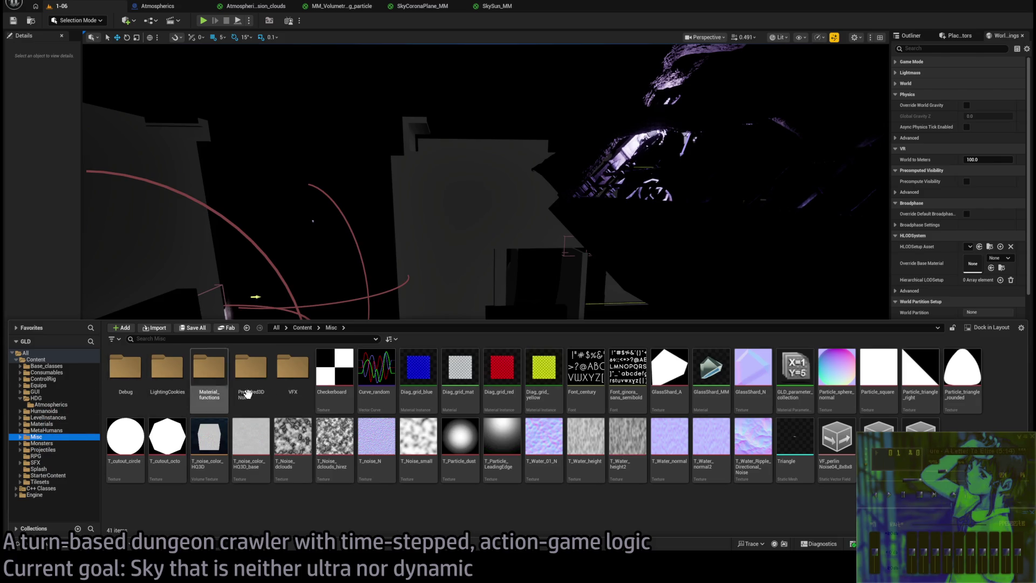
pyautogui.doubleClick(124, 377)
pyautogui.moveTo(249, 386)
pyautogui.mouseDown()
pyautogui.moveTo(357, 415)
pyautogui.moveTo(383, 478)
pyautogui.mouseUp()
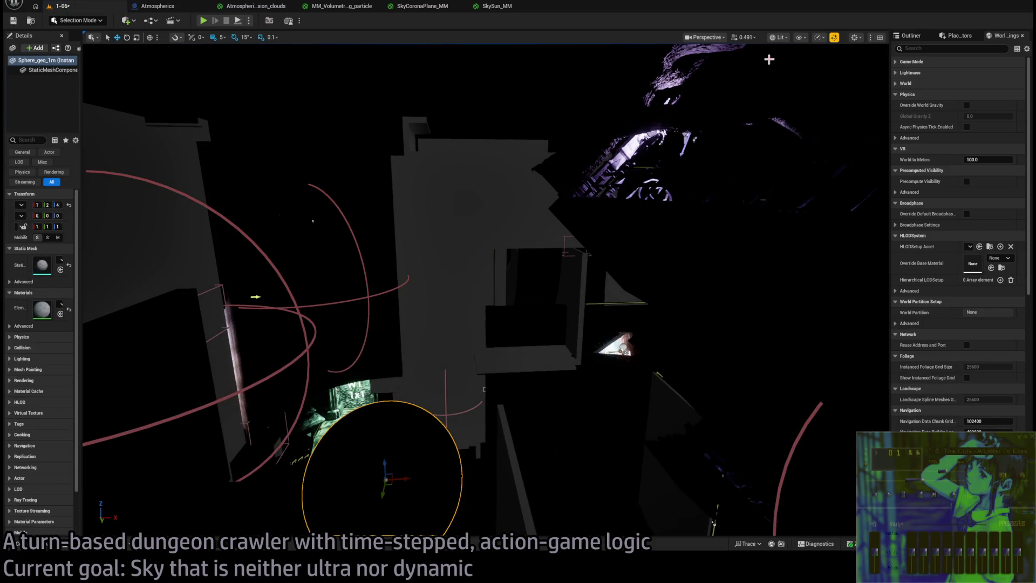
# - Switch to unlit view and move Sphere_geo_1m up out of the tree canopy
pyautogui.hotkey('alt', '3')
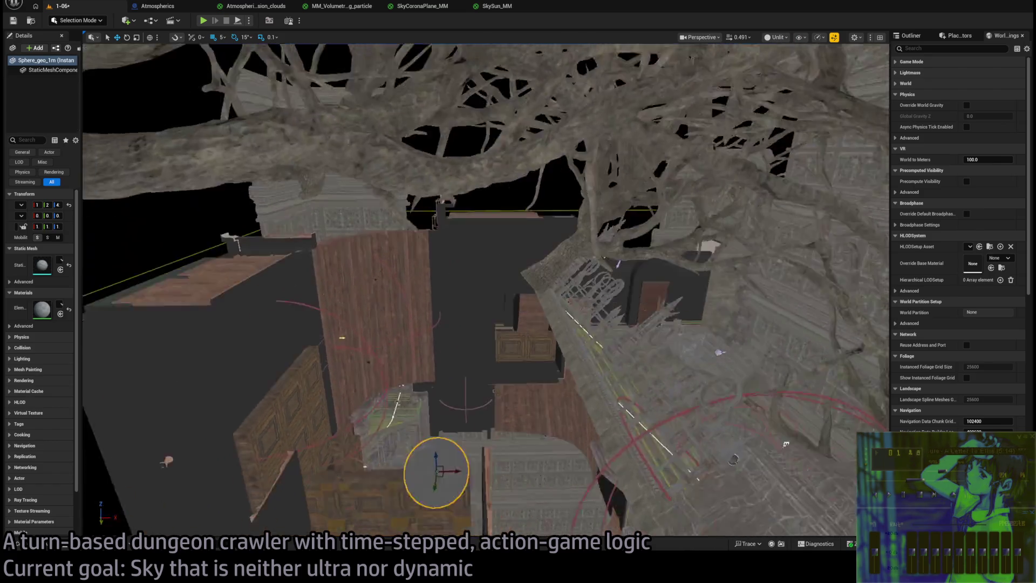
pyautogui.scroll(2, 537, 222)
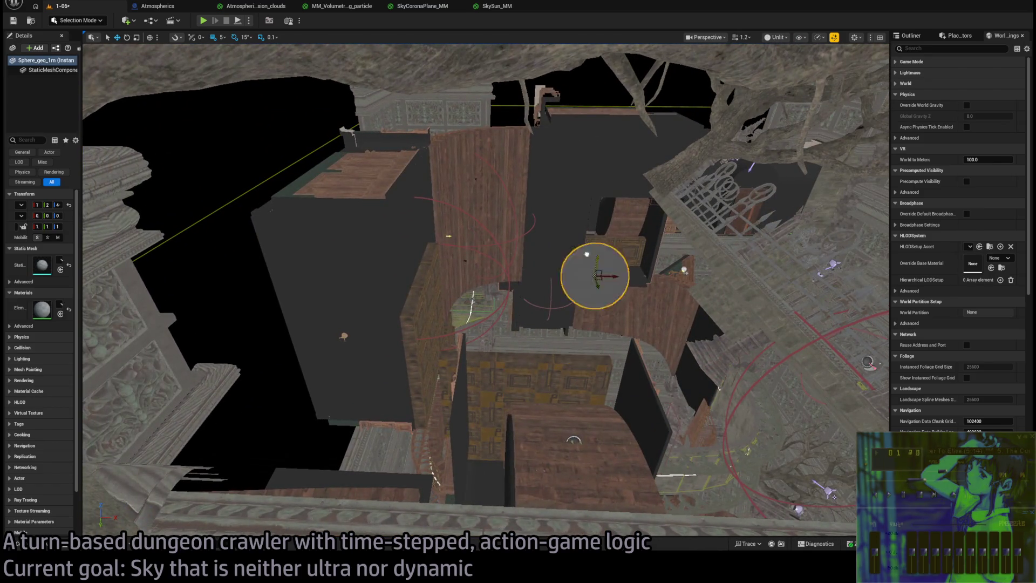
pyautogui.scroll(-5, 537, 222)
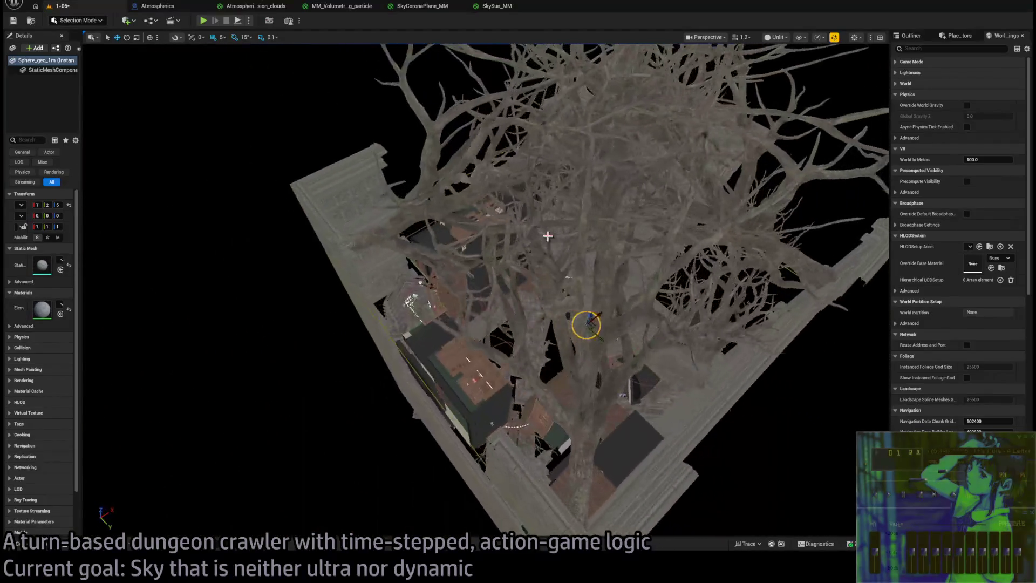
pyautogui.scroll(5, 557, 183)
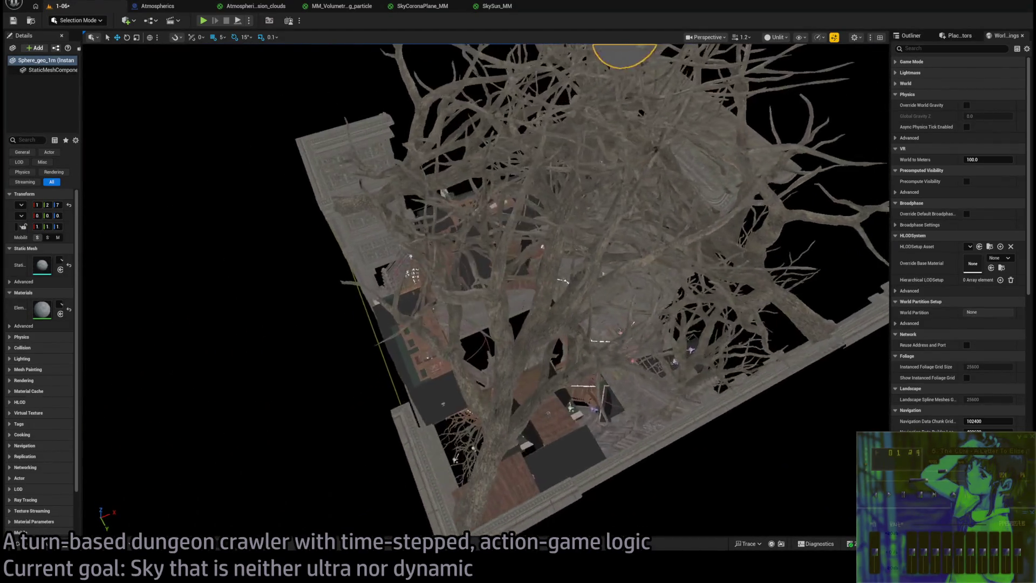
pyautogui.scroll(-3, 573, 442)
pyautogui.scroll(5, 573, 441)
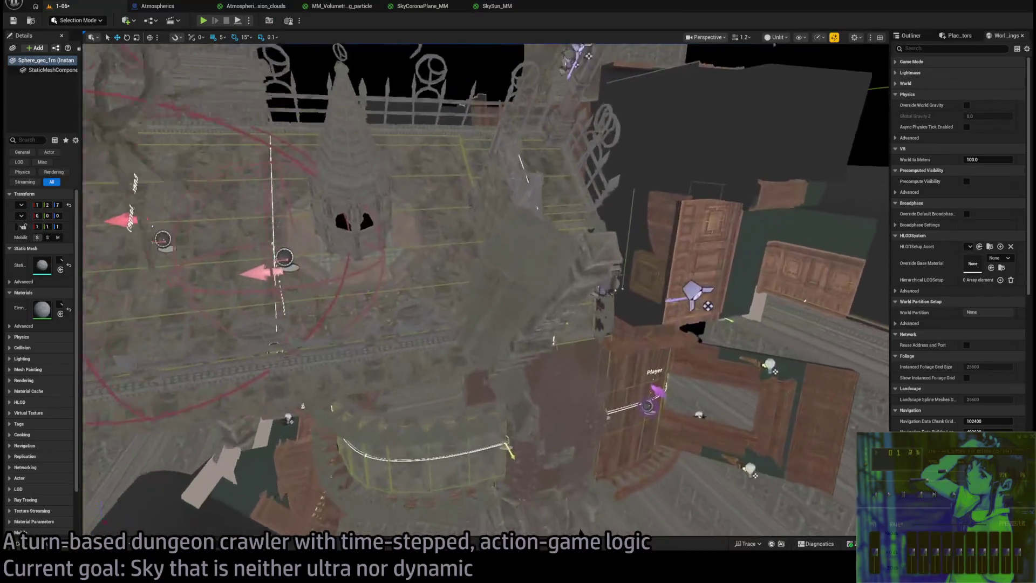
pyautogui.scroll(-3, 573, 441)
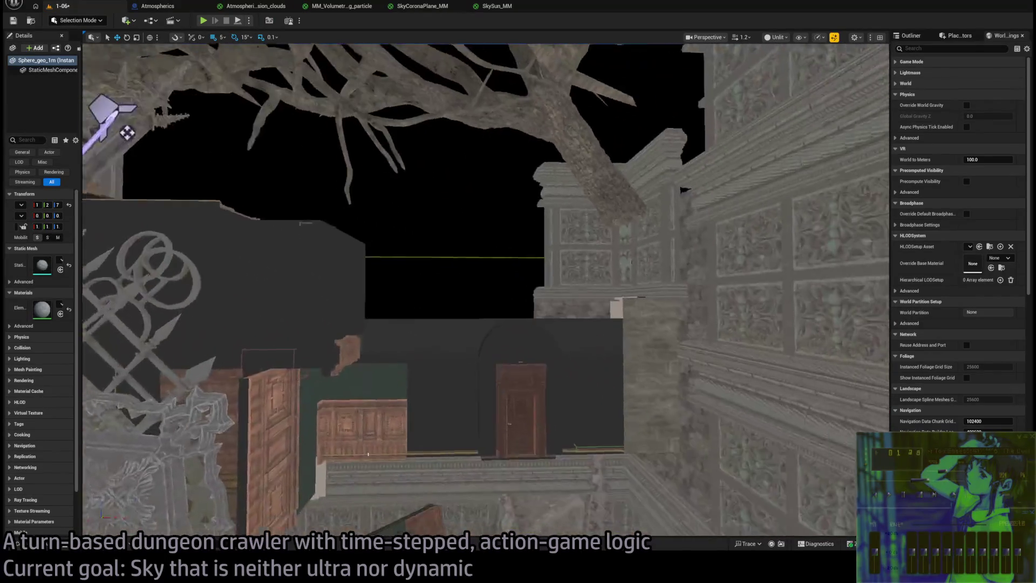
pyautogui.scroll(-5, 349, 317)
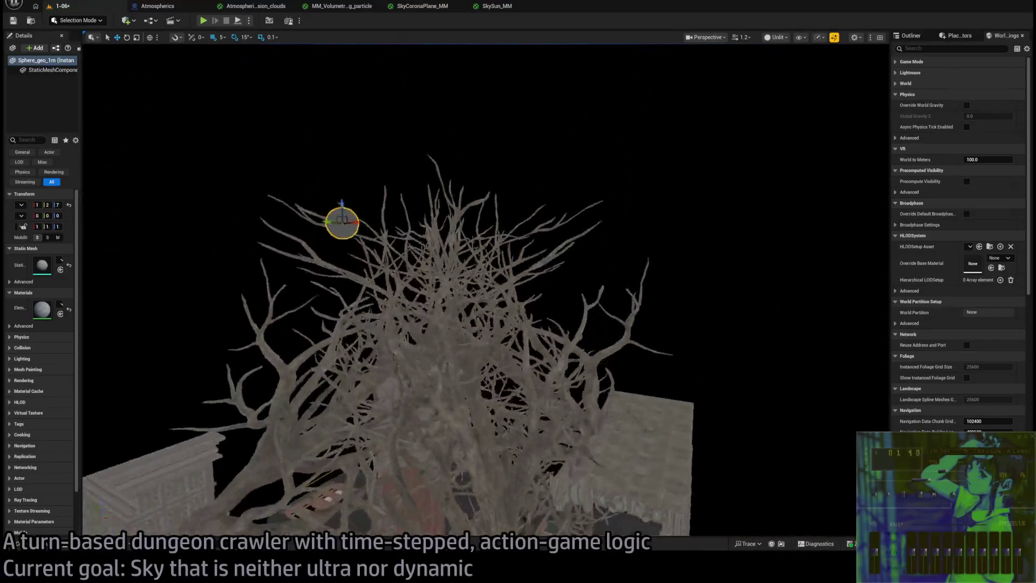
pyautogui.moveTo(382, 265); pyautogui.dragTo(791, 210)
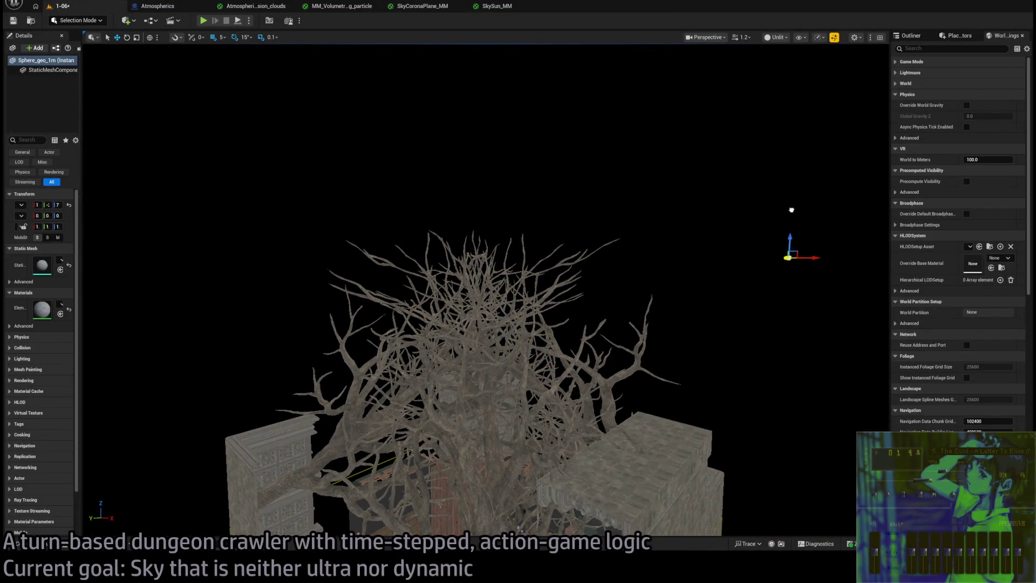
# - Look around the building and scale Sphere_geo_1m to 3 on every axis
pyautogui.scroll(8, 585, 500)
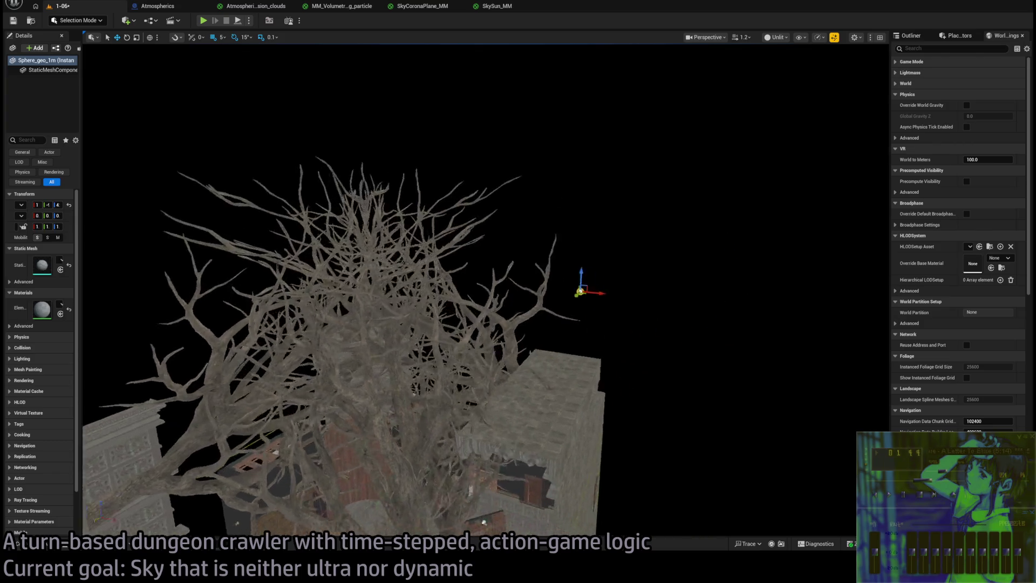
pyautogui.scroll(6, 584, 500)
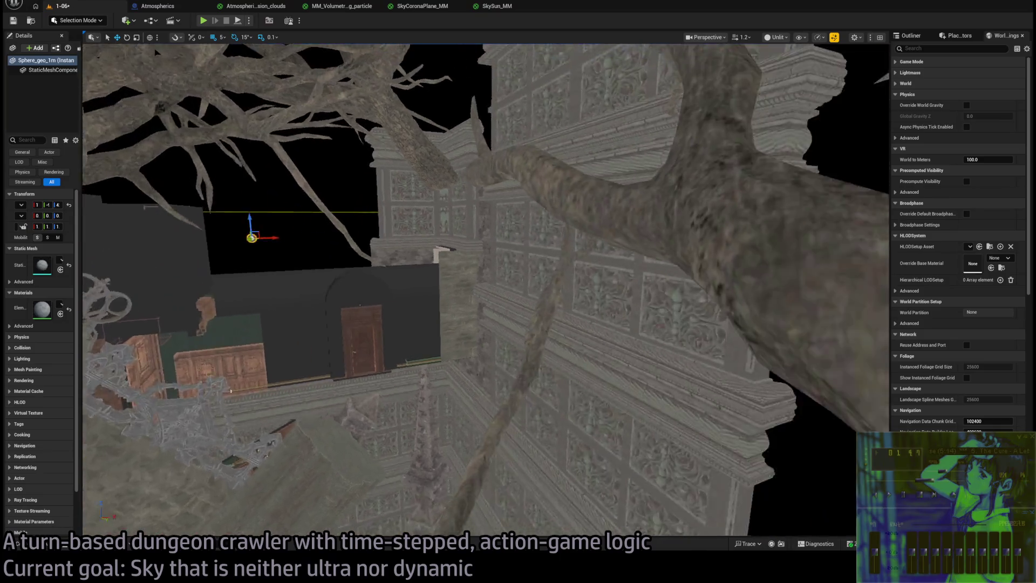
pyautogui.moveTo(157, 52); pyautogui.dragTo(108, 52)
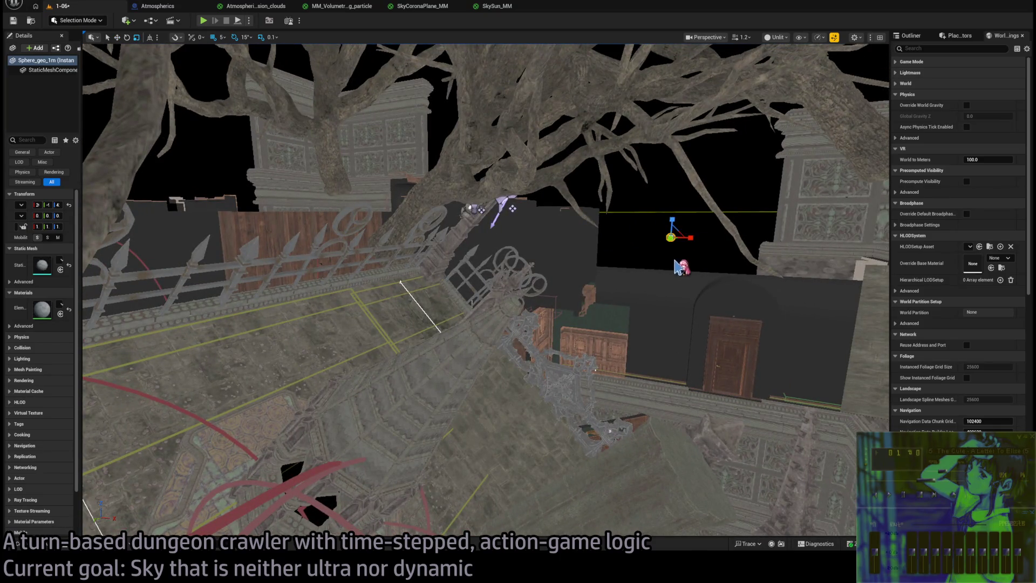
pyautogui.moveTo(677, 266); pyautogui.dragTo(742, 267)
pyautogui.scroll(8, 624, 260)
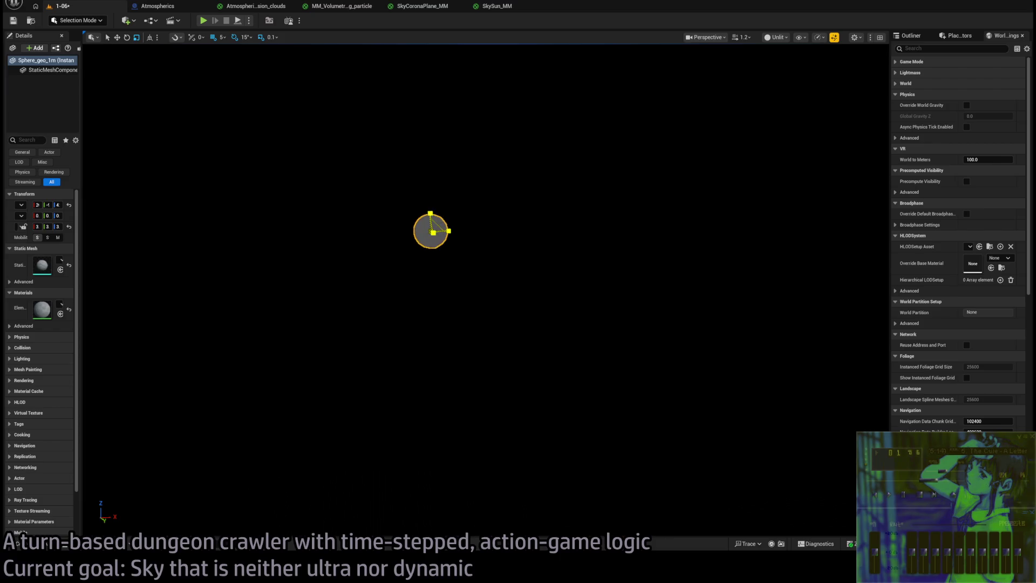
pyautogui.moveTo(430, 231)
pyautogui.mouseDown()
pyautogui.moveTo(585, 167)
pyautogui.moveTo(539, 259)
pyautogui.moveTo(497, 281)
pyautogui.mouseUp()
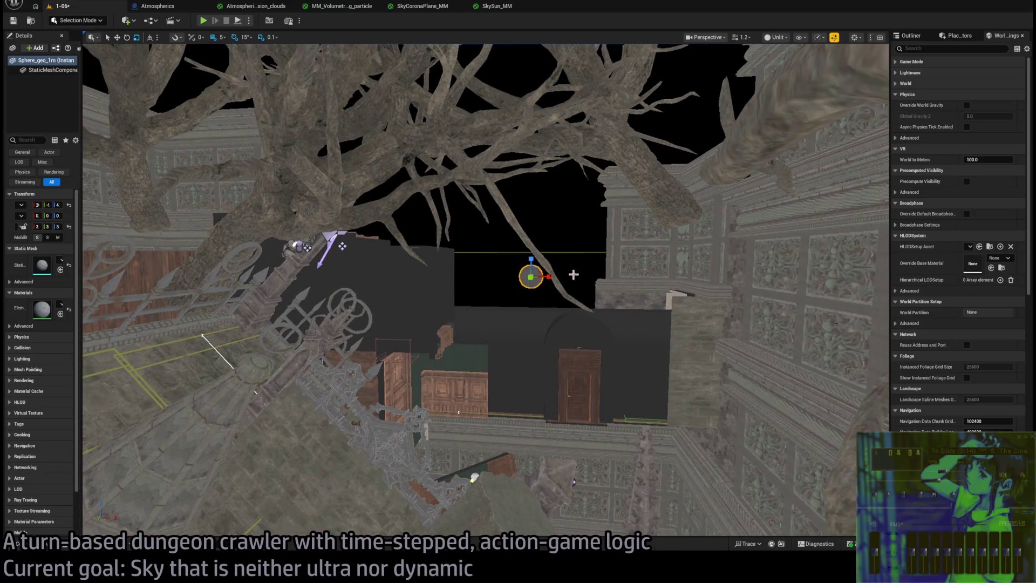
pyautogui.moveTo(83, 179); pyautogui.dragTo(202, 177)
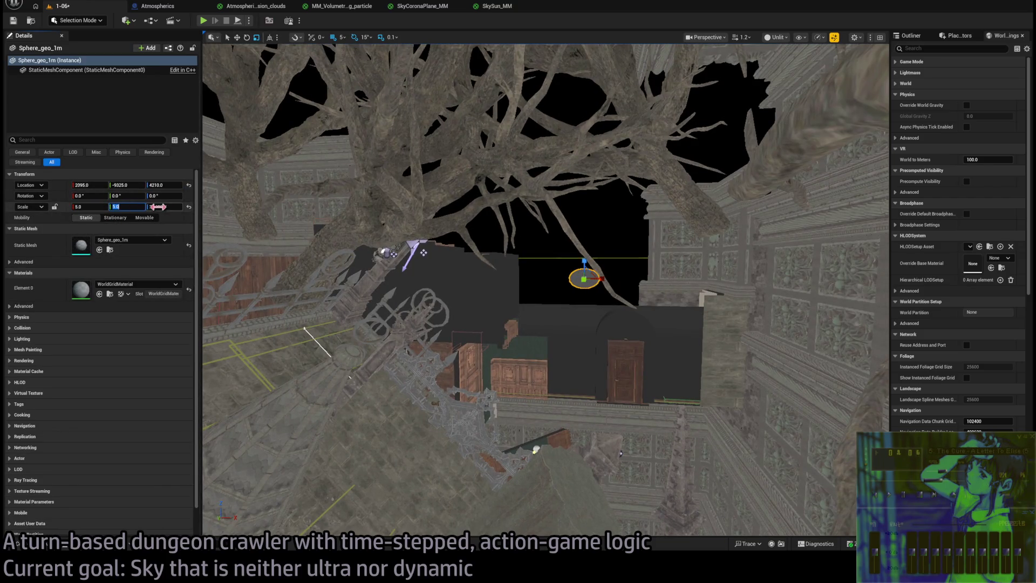
# - Set the sphere's scale to 5
pyautogui.write('5')
pyautogui.press('Return')
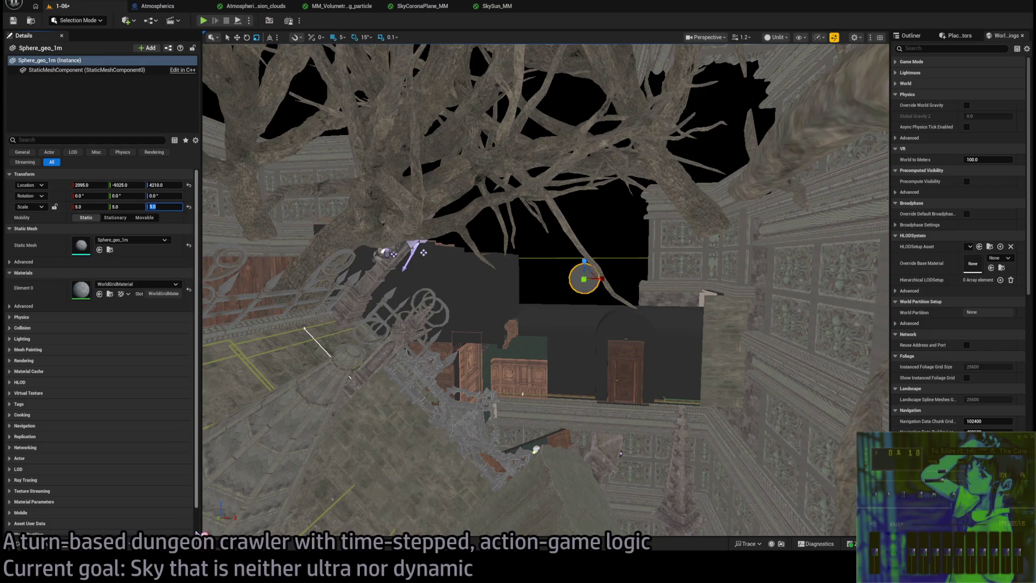
pyautogui.moveTo(578, 322); pyautogui.dragTo(577, 270)
# - Move the sphere to 6120, -9325, 6255, save the level, and switch to the browser
pyautogui.moveTo(583, 329)
pyautogui.mouseDown()
pyautogui.moveTo(540, 278)
pyautogui.moveTo(590, 267)
pyautogui.moveTo(539, 302)
pyautogui.moveTo(534, 324)
pyautogui.moveTo(545, 291)
pyautogui.mouseUp()
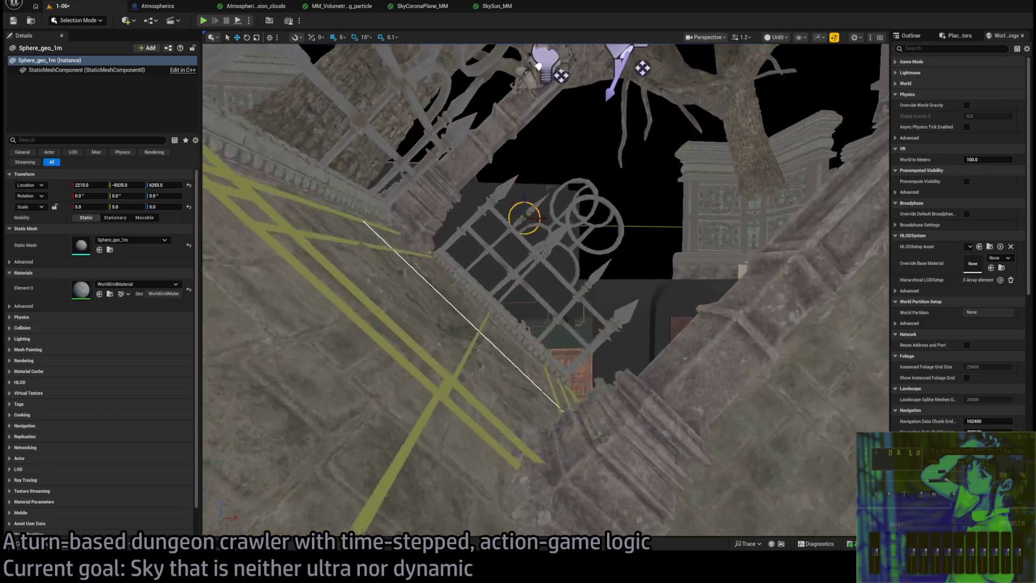
pyautogui.moveTo(545, 217); pyautogui.dragTo(659, 217)
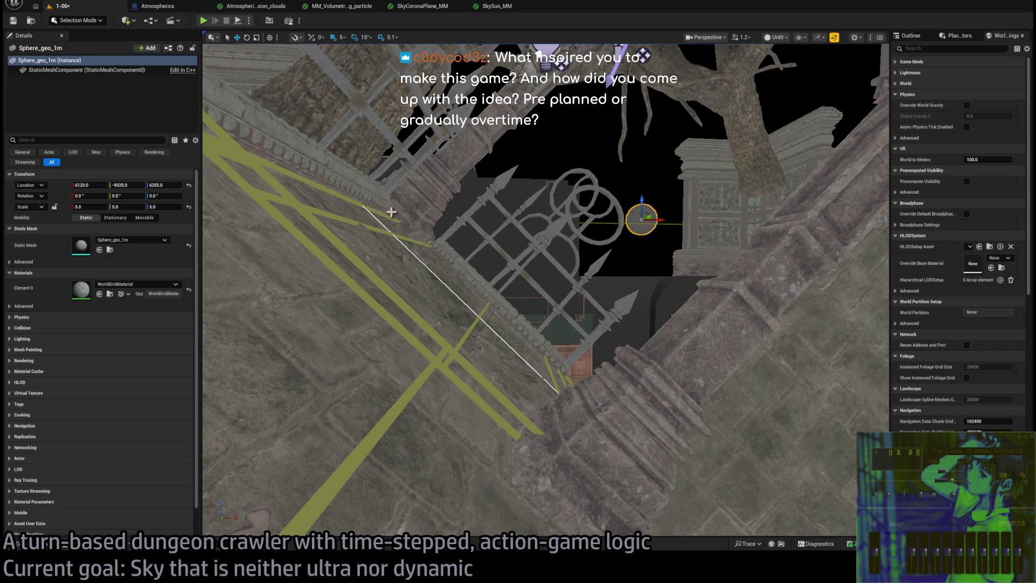
pyautogui.hotkey('ctrl', 's')
pyautogui.hotkey('alt', 'Tab')
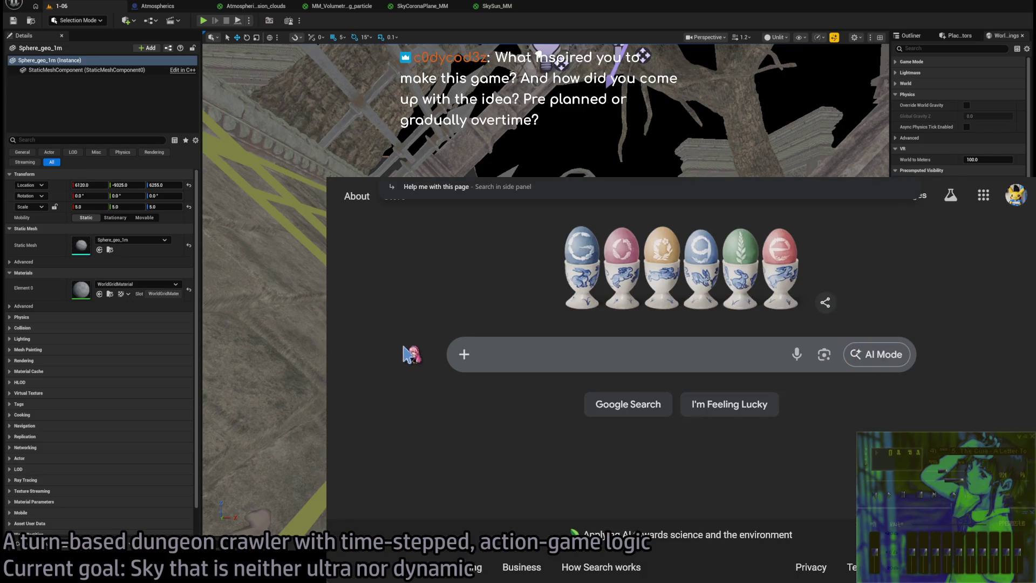